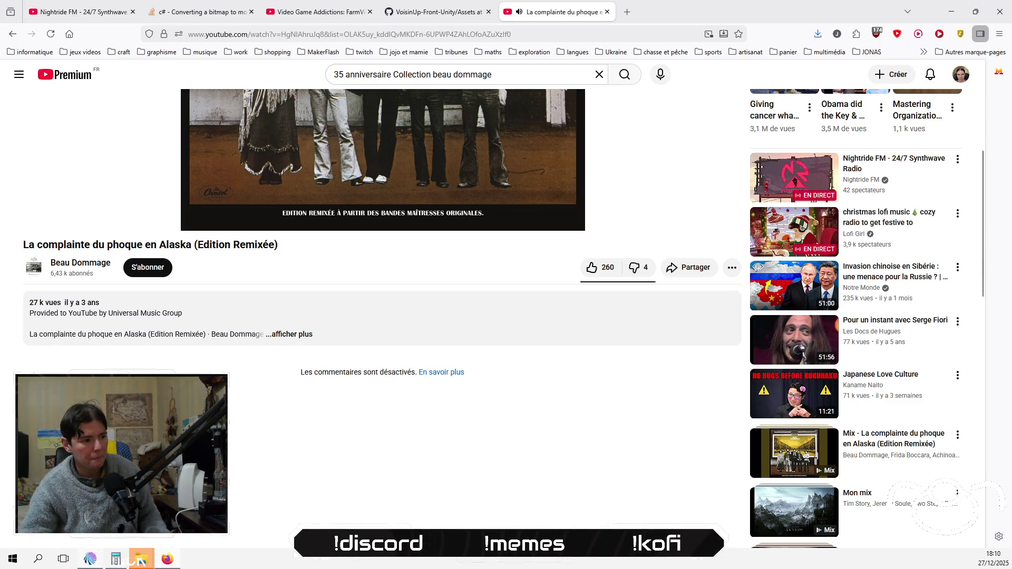
Copy build.apk from the VoisinUP project folder
{"action": "mouse_move", "coordinate": [141, 558]}
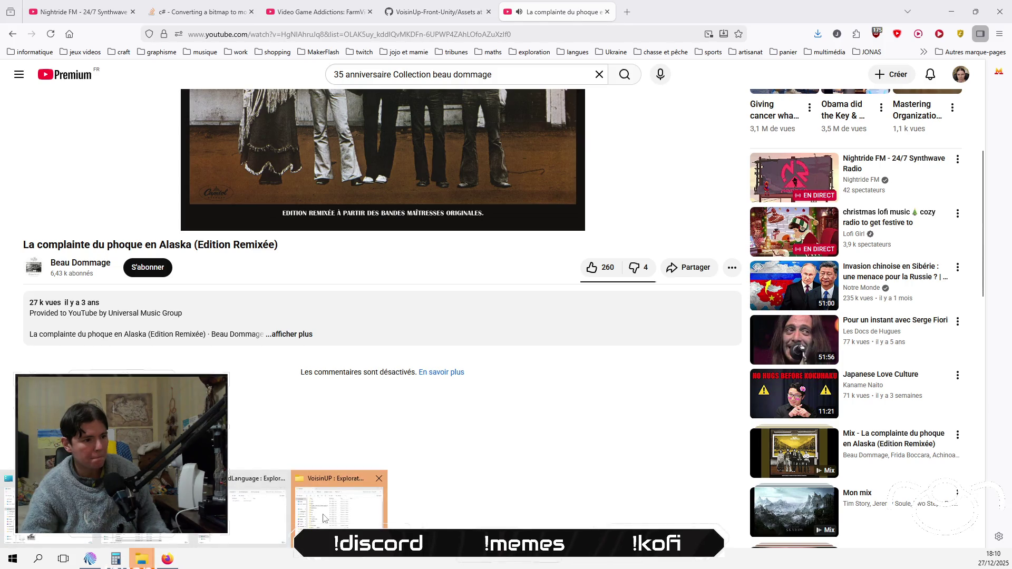
{"action": "left_click", "coordinate": [324, 519]}
{"action": "right_click", "coordinate": [490, 488]}
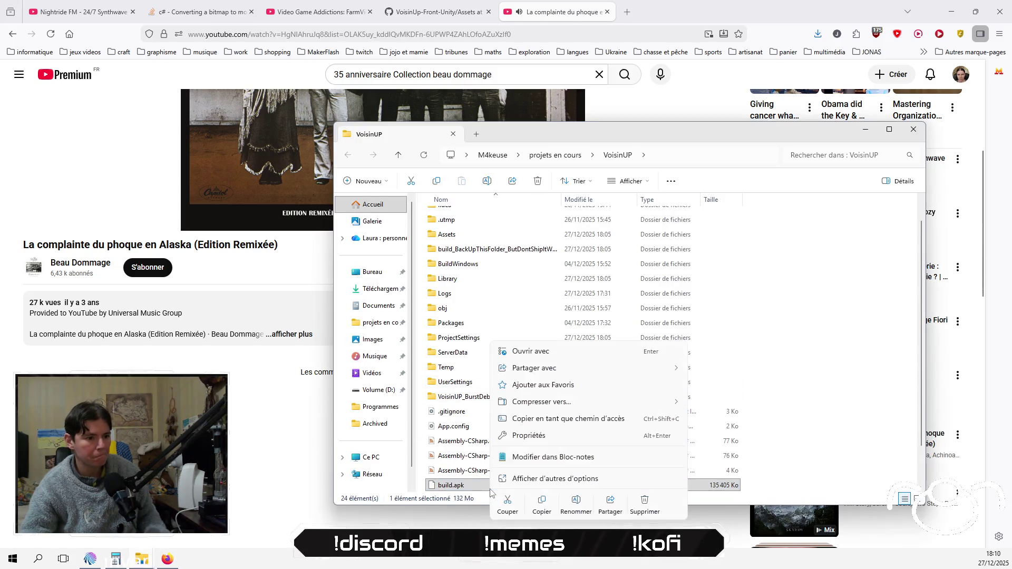
{"action": "left_click", "coordinate": [542, 509]}
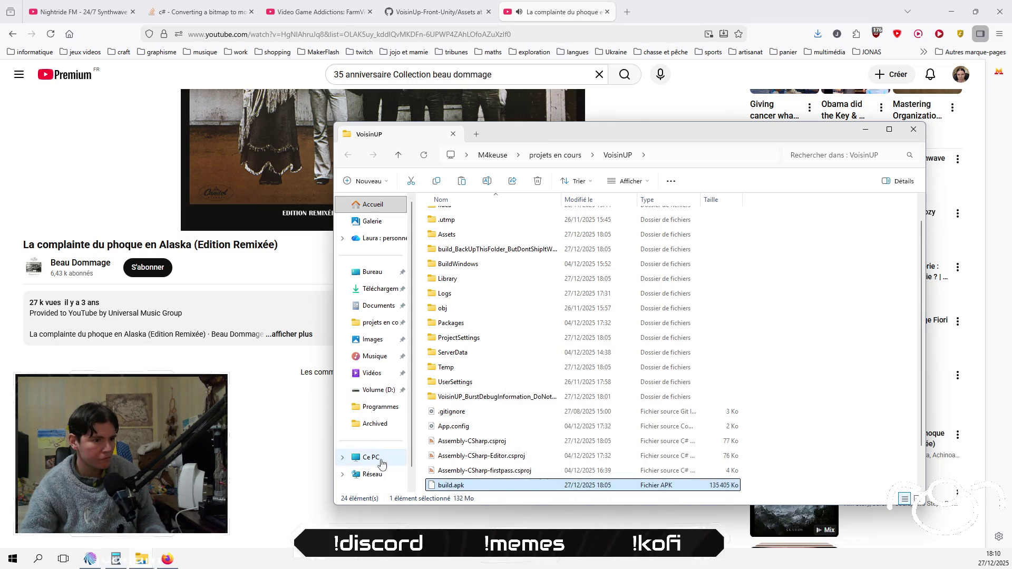
Paste build.apk into the Redmi Note 13 Pro 5G's Download folder, replacing the older copy
{"action": "left_click", "coordinate": [381, 464]}
{"action": "double_click", "coordinate": [501, 231]}
{"action": "double_click", "coordinate": [498, 211]}
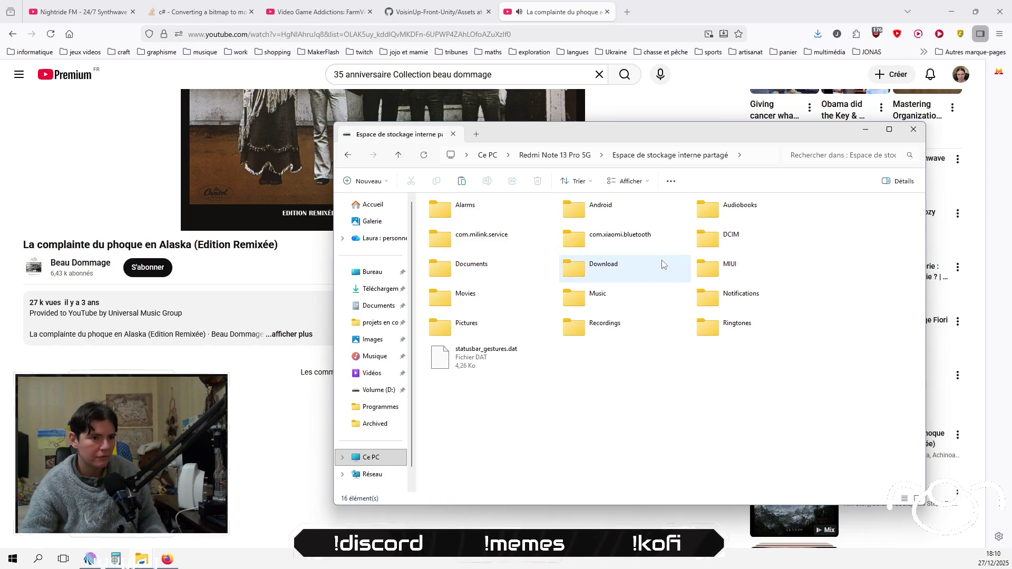
{"action": "double_click", "coordinate": [640, 273]}
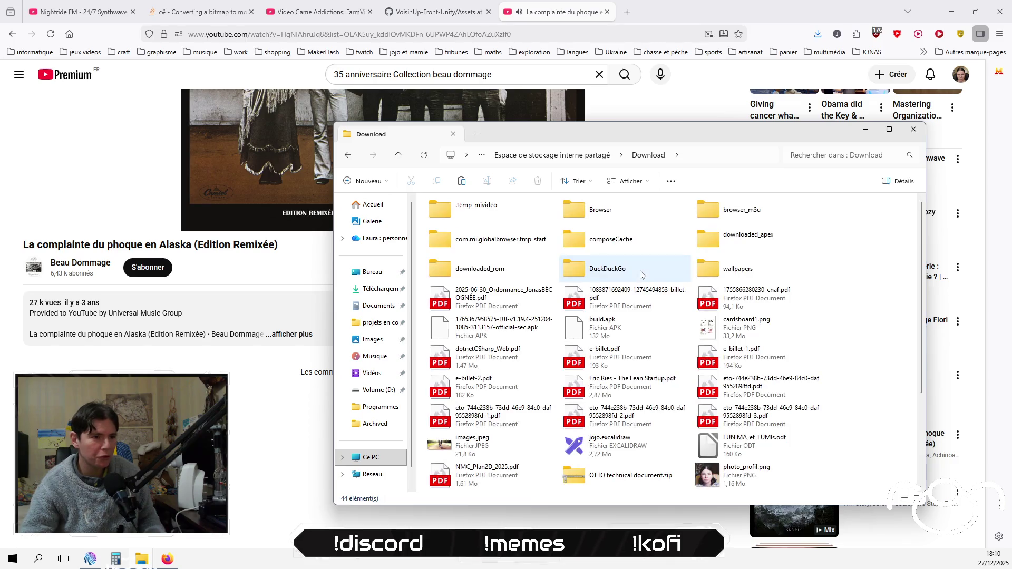
{"action": "right_click", "coordinate": [860, 359]}
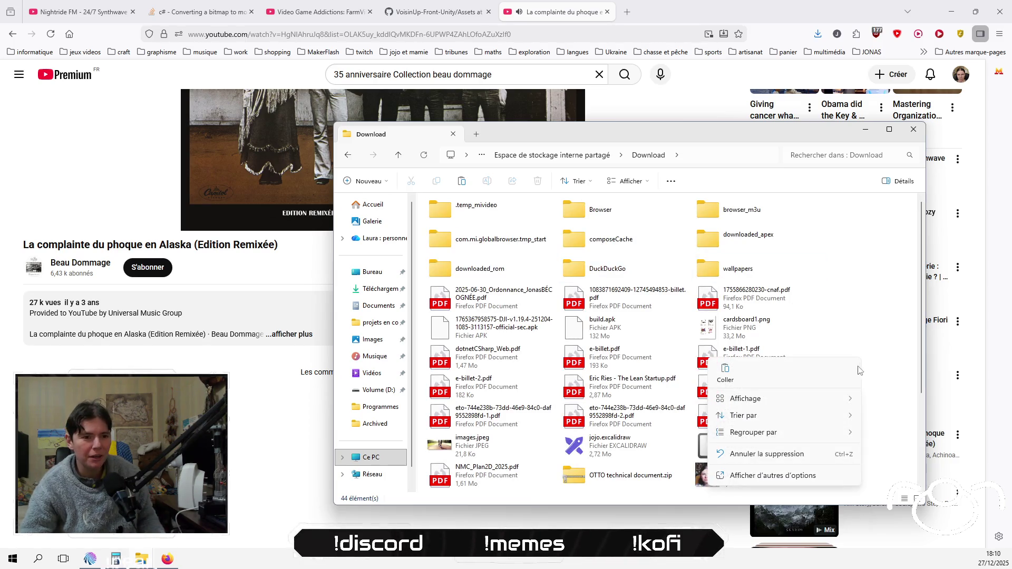
{"action": "left_click", "coordinate": [728, 376]}
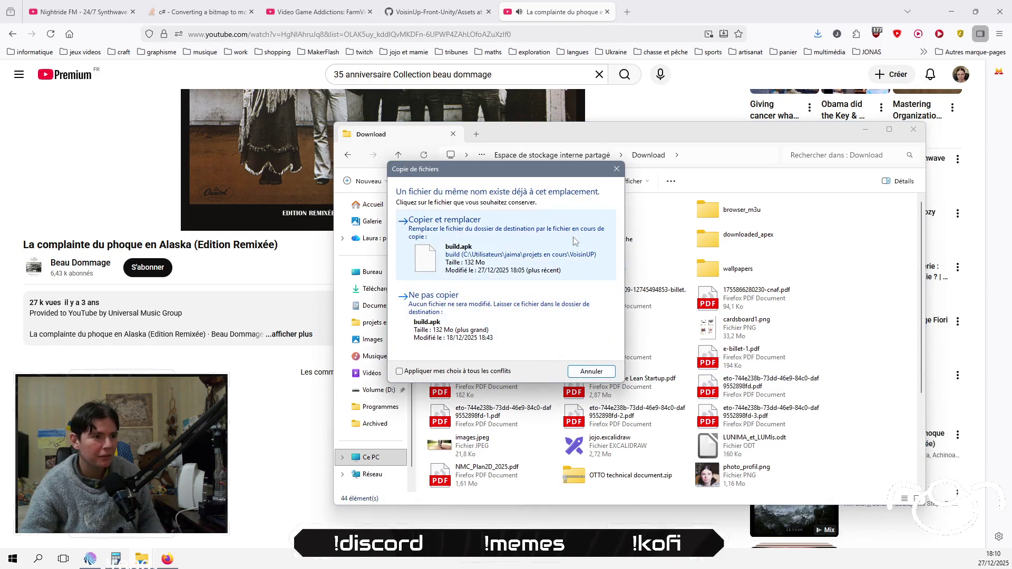
{"action": "left_click", "coordinate": [573, 236]}
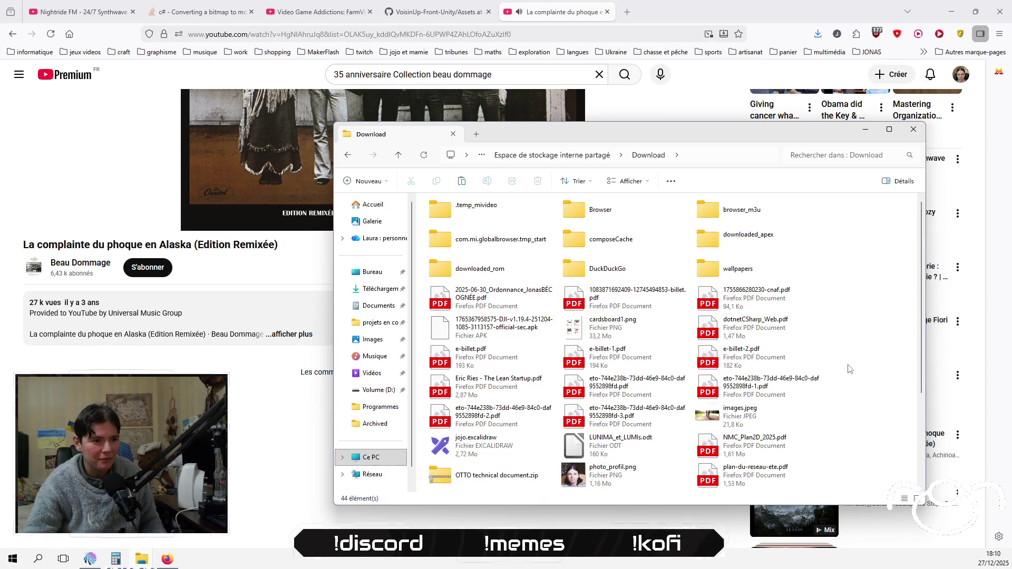
{"action": "scroll", "coordinate": [849, 368], "scroll_direction": "down", "scroll_amount": 3}
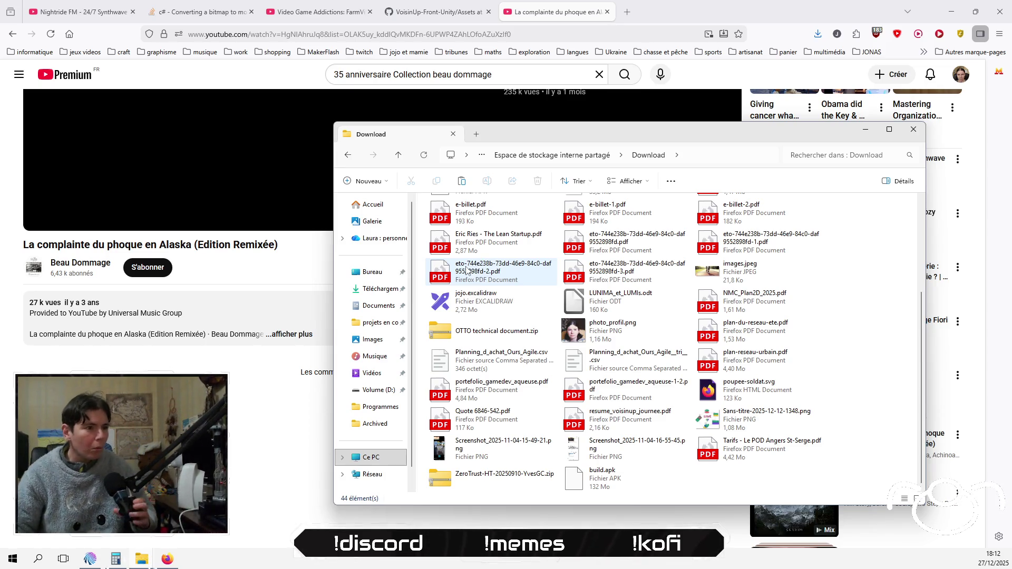
{"action": "left_click", "coordinate": [92, 12]}
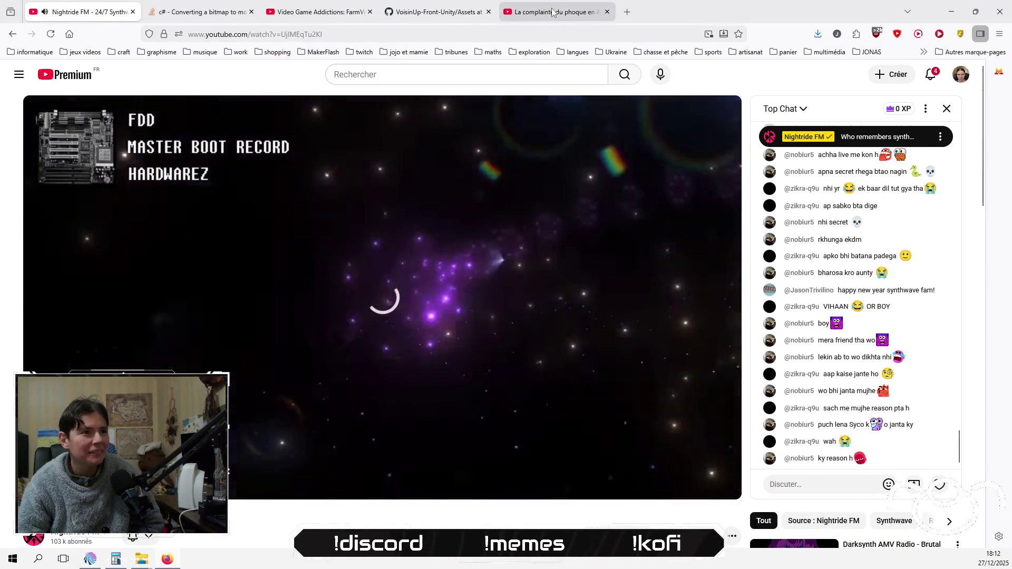
Close the La complainte du phoque video tab and put the caret at the end of line 20 in Rider
{"action": "left_click", "coordinate": [551, 12]}
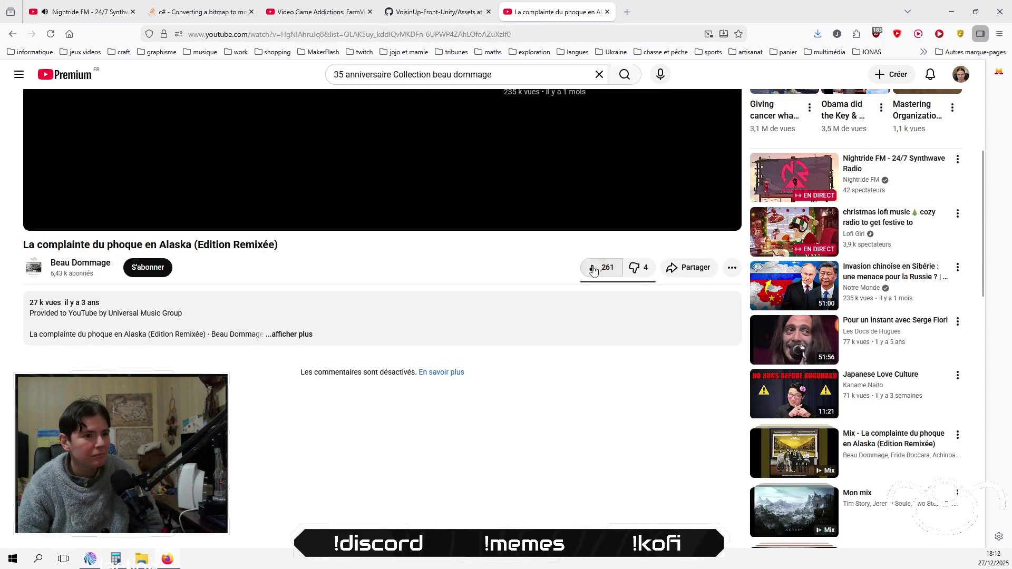
{"action": "left_click", "coordinate": [607, 12]}
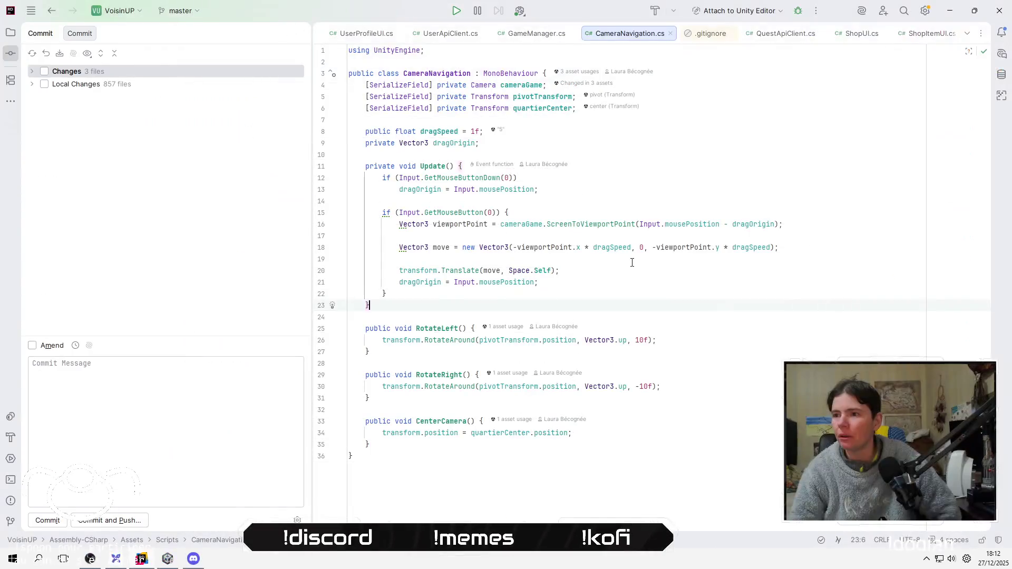
{"action": "left_click", "coordinate": [619, 269]}
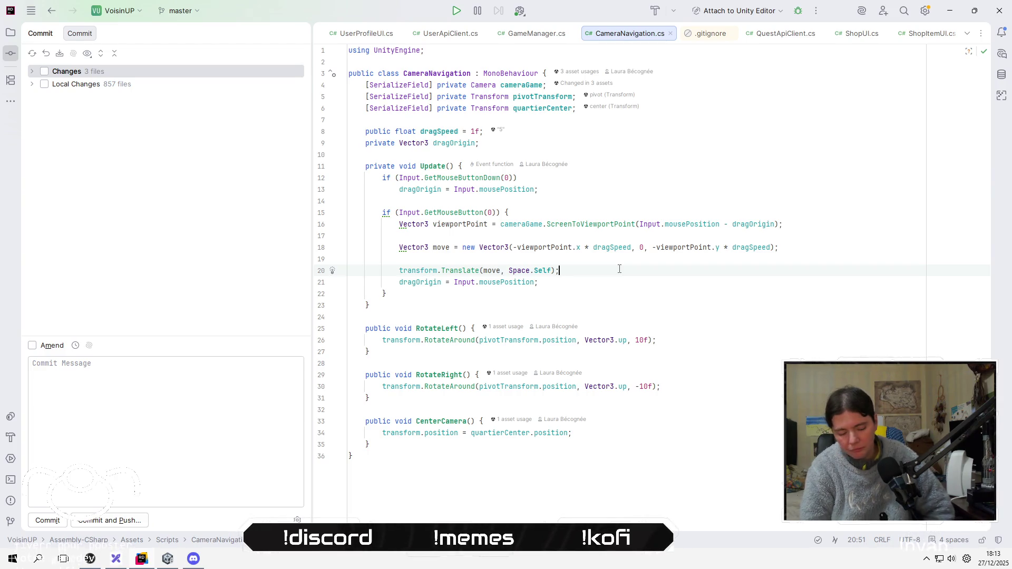
{"action": "key", "text": "alt+Tab"}
{"action": "key", "text": "alt+Tab"}
{"action": "key", "text": "alt+Tab"}
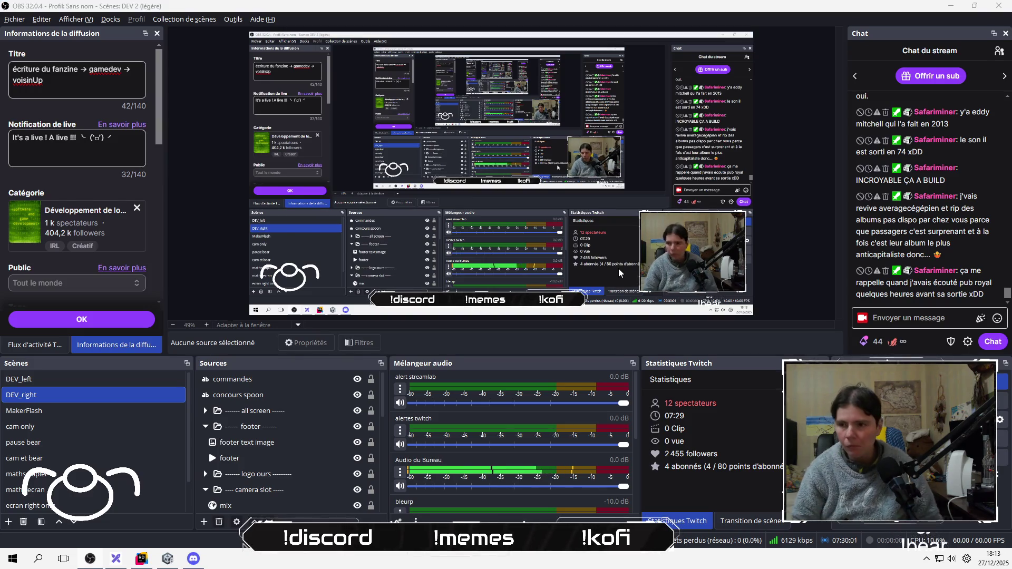
{"action": "key", "text": "alt+Tab"}
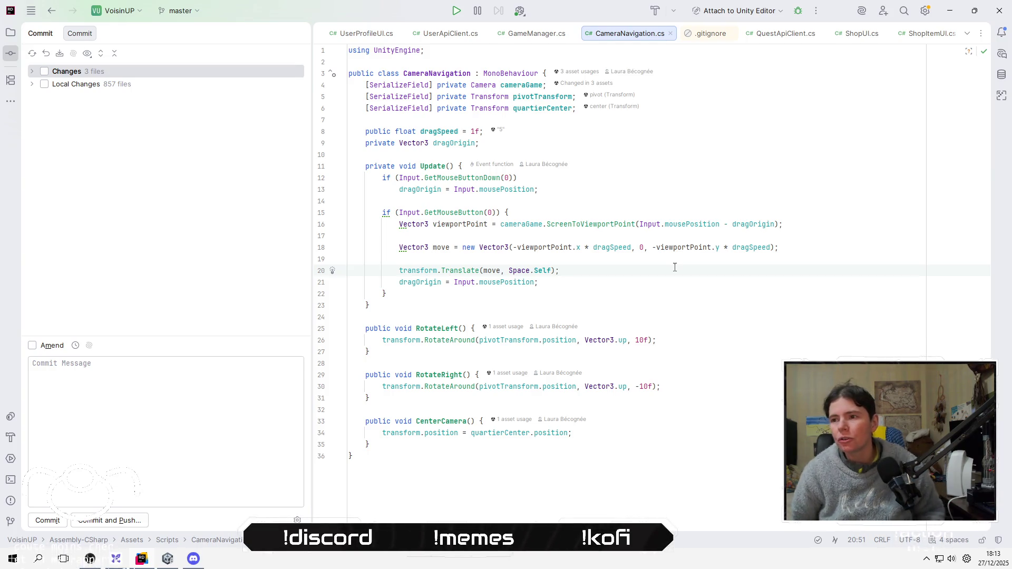
{"action": "key", "text": "Up"}
{"action": "key", "text": "Up"}
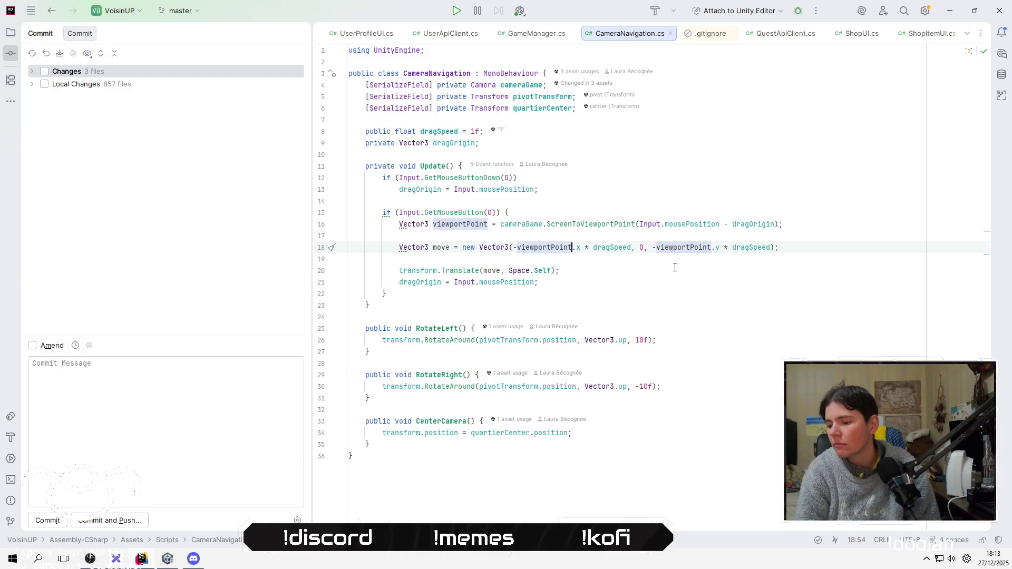
{"action": "key", "text": "Up"}
Paste a copy of the move line below and comment out the original
{"action": "key", "text": "Down"}
{"action": "key", "text": "Down"}
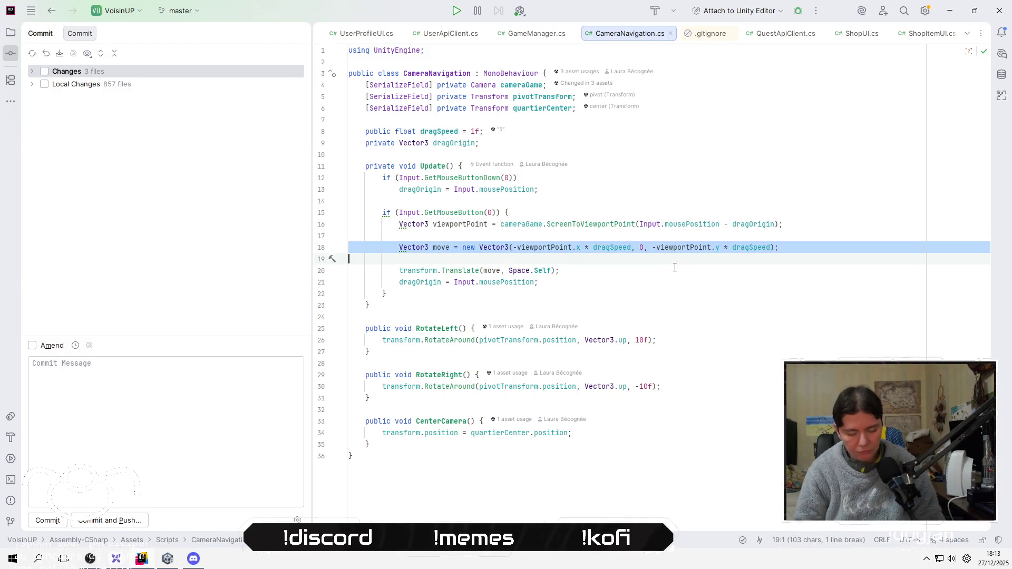
{"action": "key", "text": "Return"}
{"action": "type", "text": "Vector3 move = new Vector3(-viewportPoint.x * dragSpeed, 0, -viewportPoint.y * dragSpeed);"}
{"action": "key", "text": "Up"}
{"action": "key", "text": "Up"}
{"action": "key", "text": "Up"}
{"action": "key", "text": "Home"}
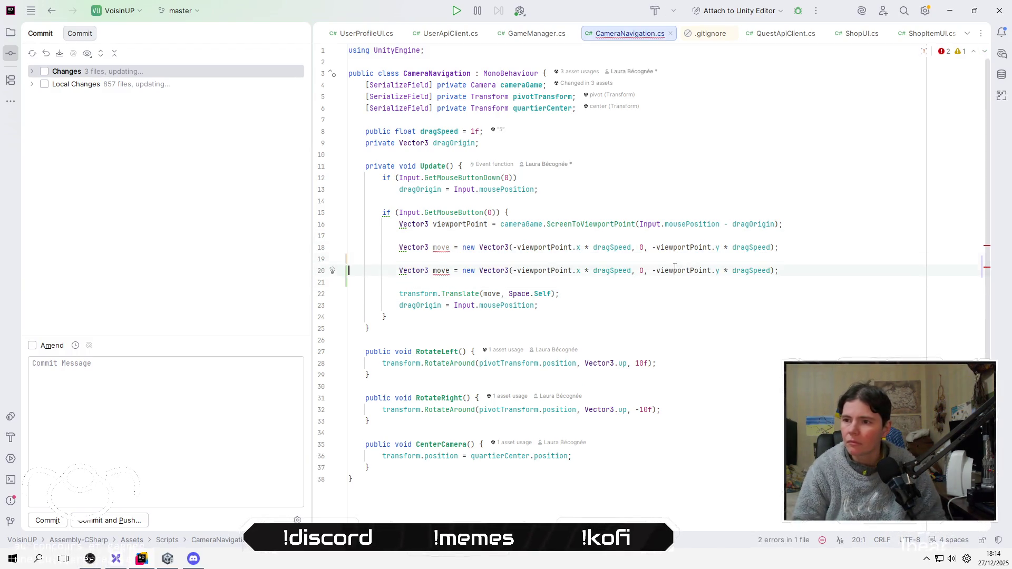
{"action": "key", "text": "ctrl+slash"}
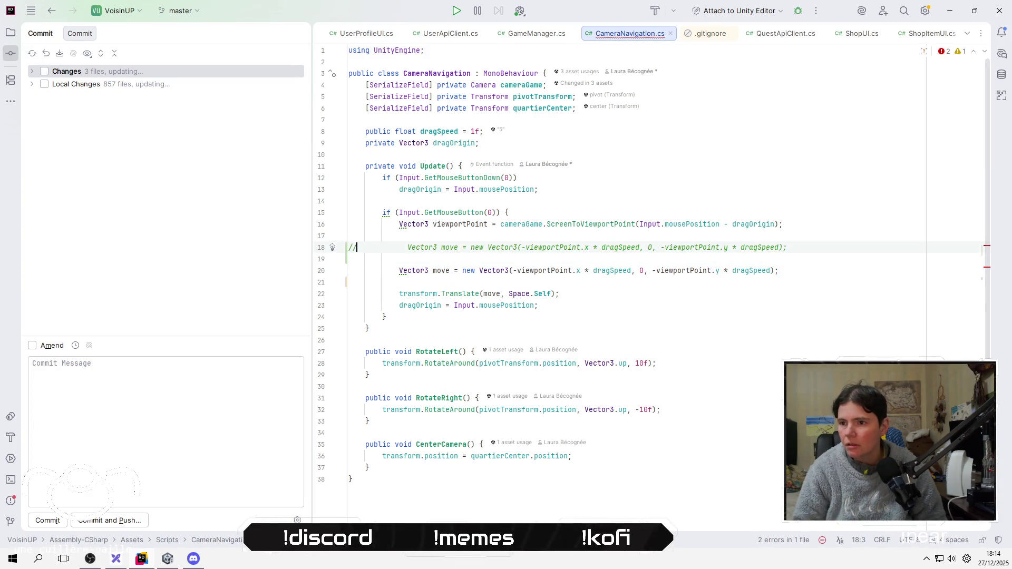
Replace viewportPoint in the copy's x term with Input.mousePosition
{"action": "left_click", "coordinate": [454, 270]}
{"action": "key", "text": "ctrl+Right"}
{"action": "key", "text": "ctrl+Right"}
{"action": "key", "text": "ctrl+Right"}
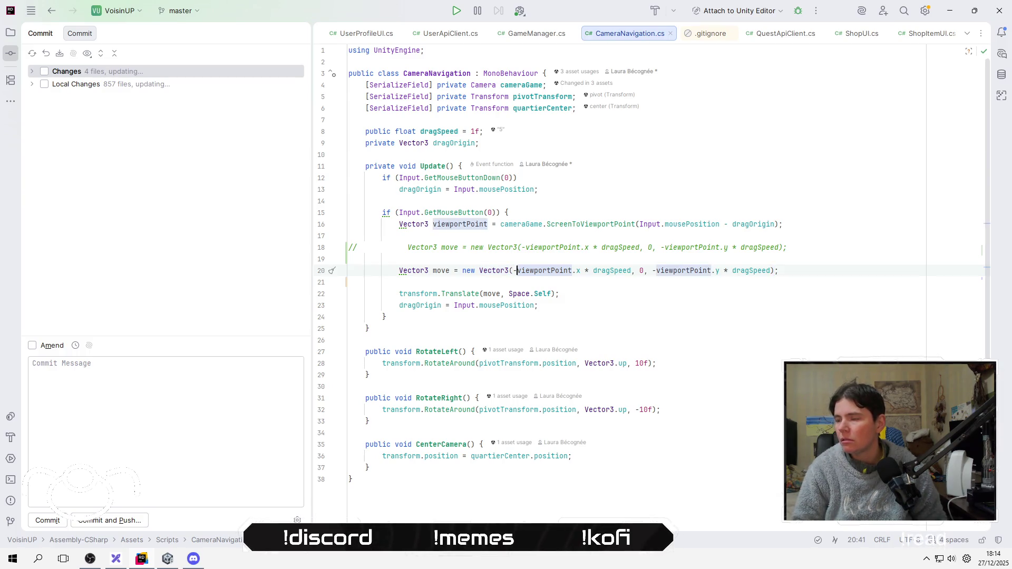
{"action": "key", "text": "ctrl+shift+Right"}
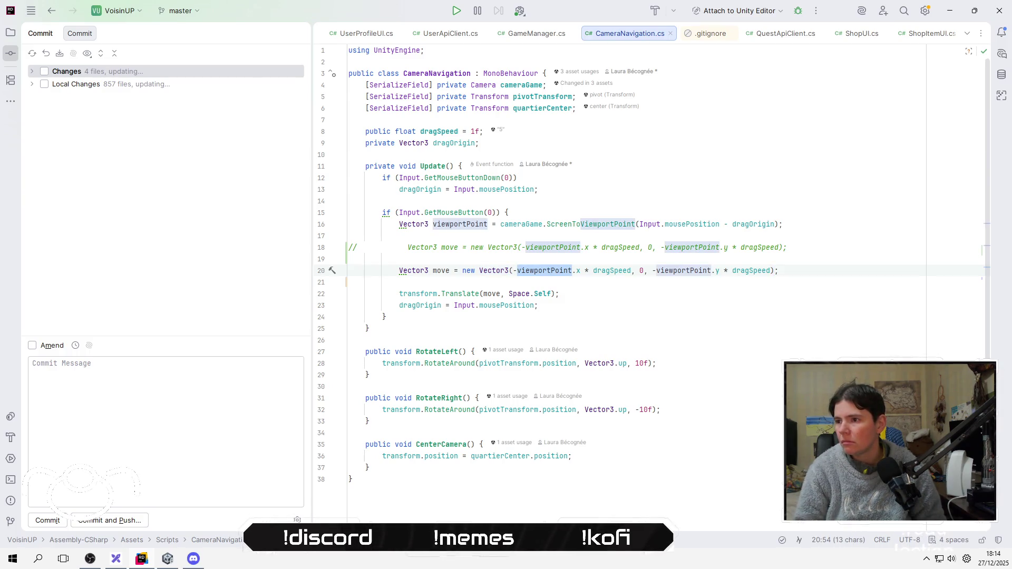
{"action": "key", "text": "BackSpace"}
{"action": "type", "text": "In"}
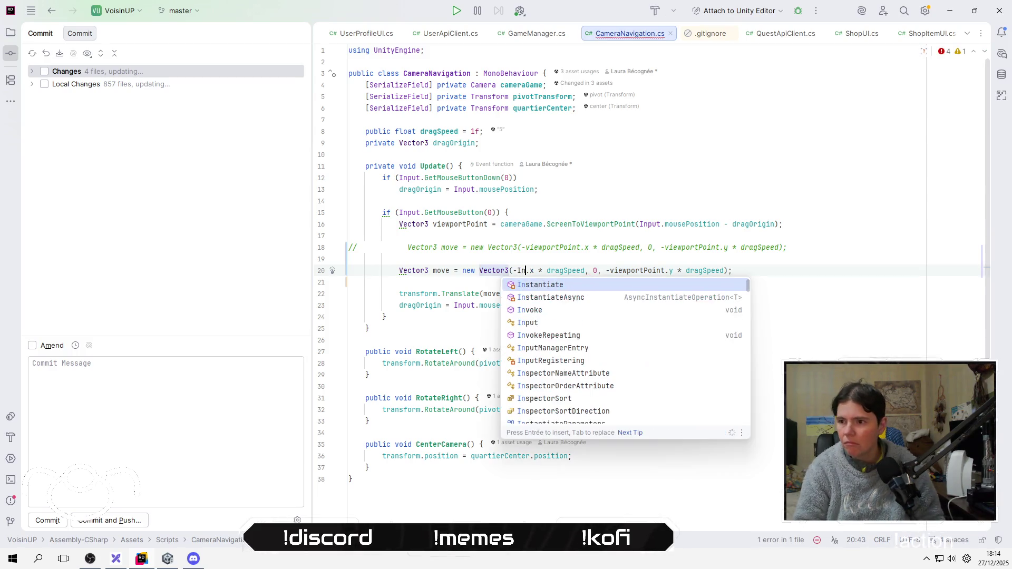
{"action": "key", "text": "Down"}
{"action": "key", "text": "Down"}
{"action": "key", "text": "Down"}
{"action": "key", "text": "Return"}
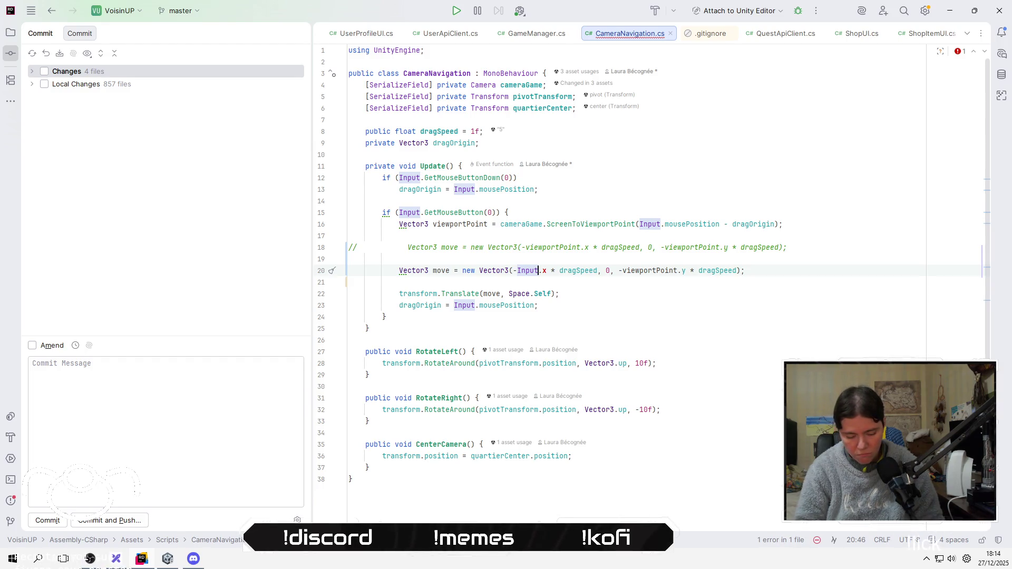
{"action": "type", "text": ".mou"}
{"action": "key", "text": "Return"}
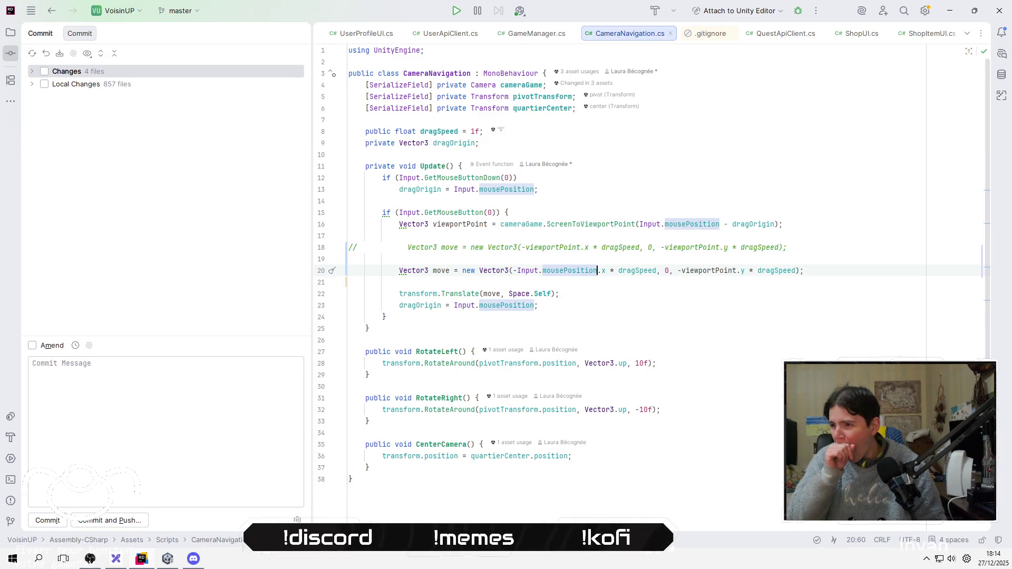
Replace viewportPoint.y in the y term with Input.mousePosition.y
{"action": "left_click_drag", "start_coordinate": [606, 270], "coordinate": [517, 270]}
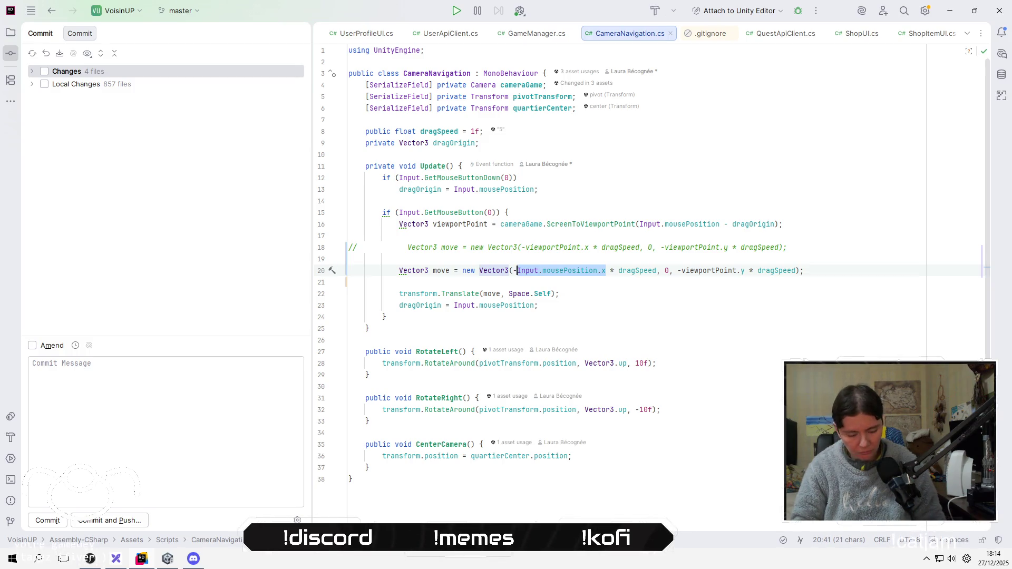
{"action": "left_click", "coordinate": [743, 271]}
{"action": "key", "text": "ctrl+shift+Left"}
{"action": "key", "text": "ctrl+shift+Left"}
{"action": "key", "text": "ctrl+shift+Left"}
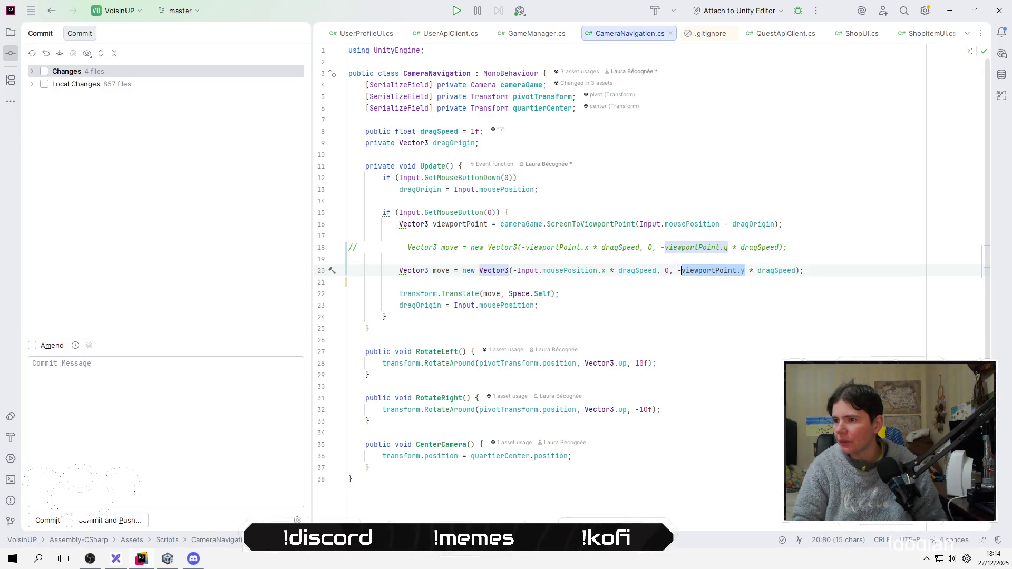
{"action": "type", "text": "Input.mousePosition.x"}
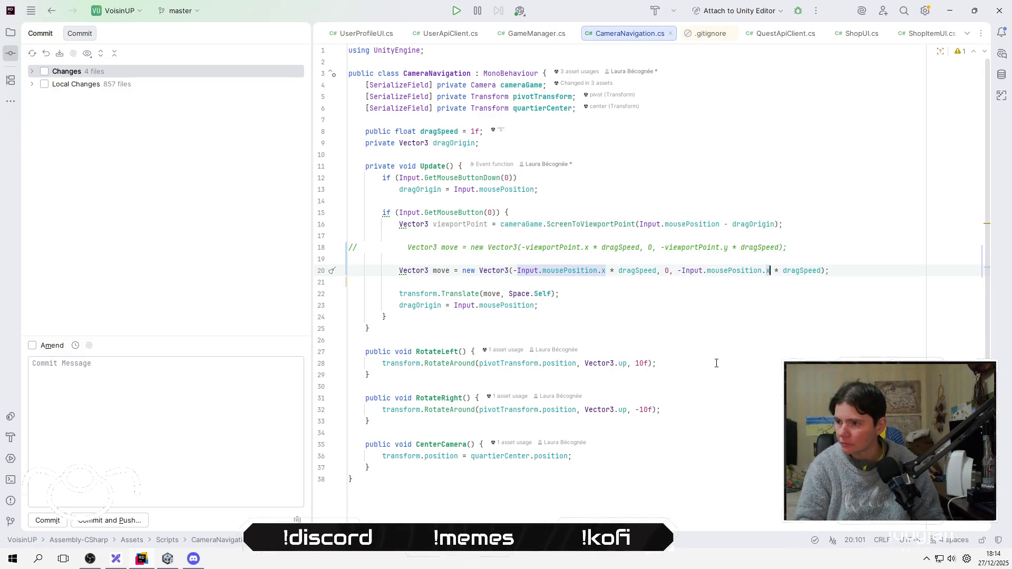
{"action": "type", "text": "y"}
{"action": "key", "text": "BackSpace"}
{"action": "key", "text": "BackSpace"}
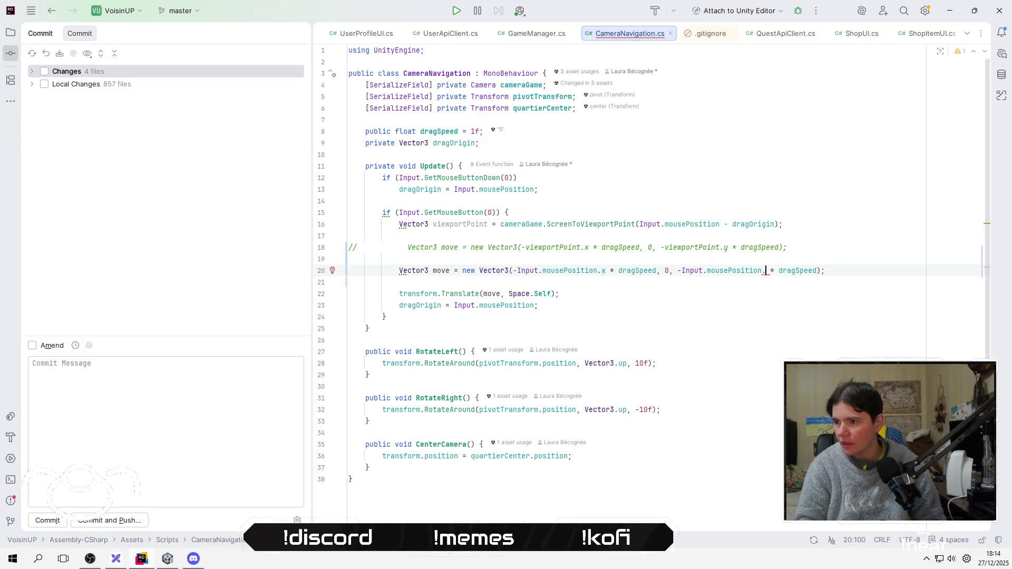
{"action": "type", "text": "y"}
{"action": "key", "text": "Escape"}
{"action": "left_click", "coordinate": [349, 259]}
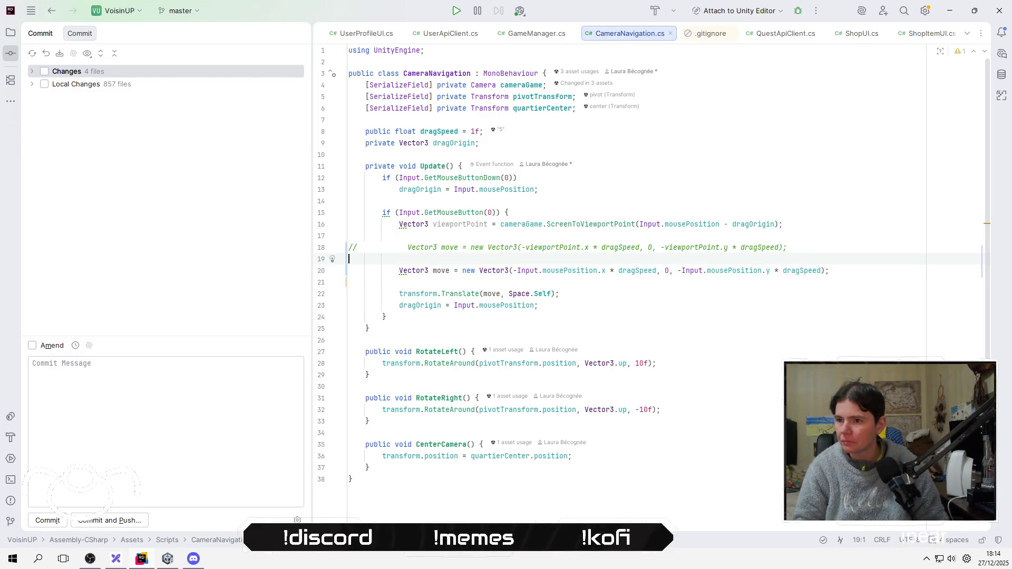
{"action": "key", "text": "alt+Tab"}
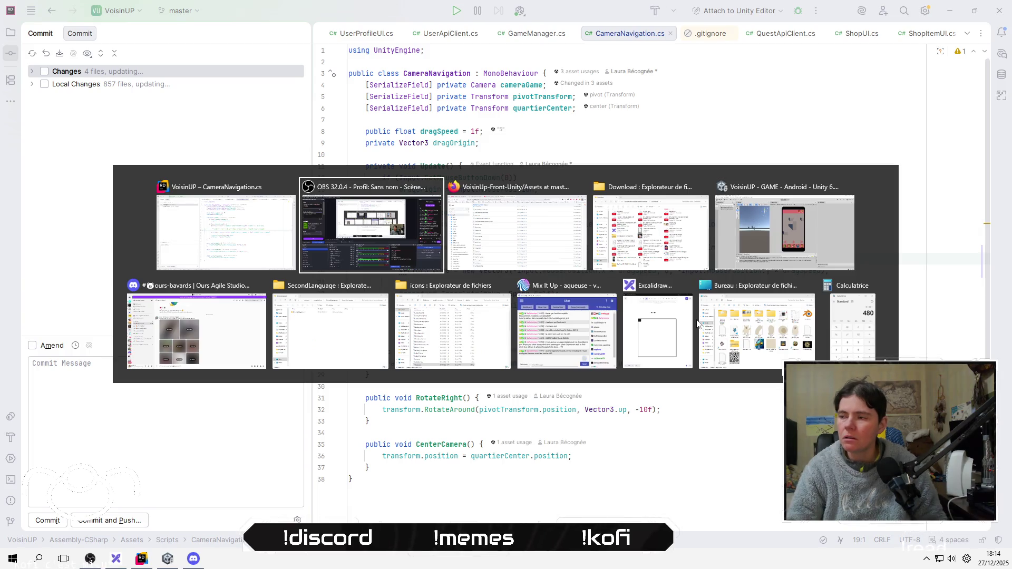
{"action": "key", "text": "alt+Tab"}
{"action": "key", "text": "alt+Tab"}
{"action": "key", "text": "alt+Tab"}
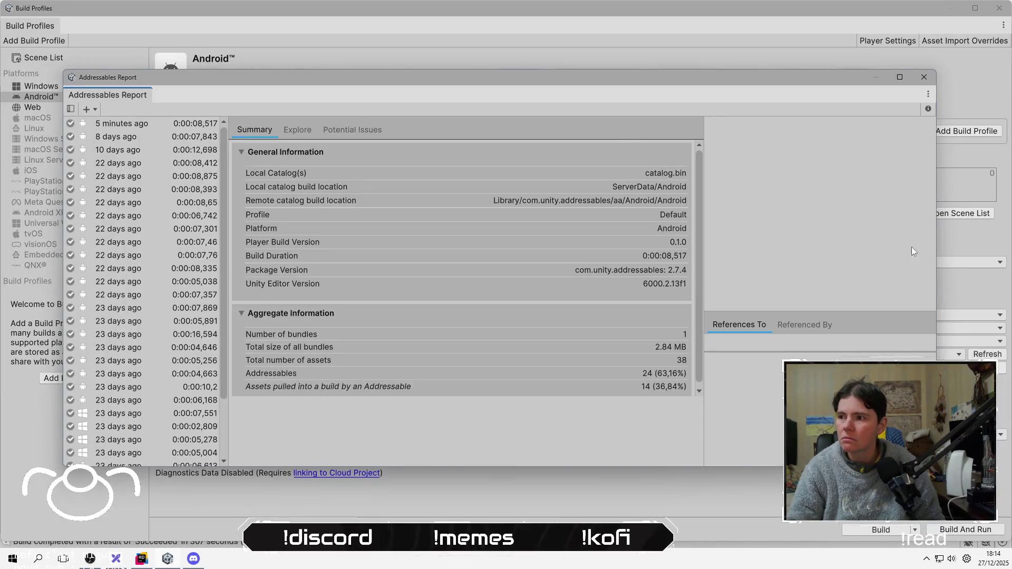
Close the Addressables Report and Build Profiles windows
{"action": "left_click", "coordinate": [924, 78]}
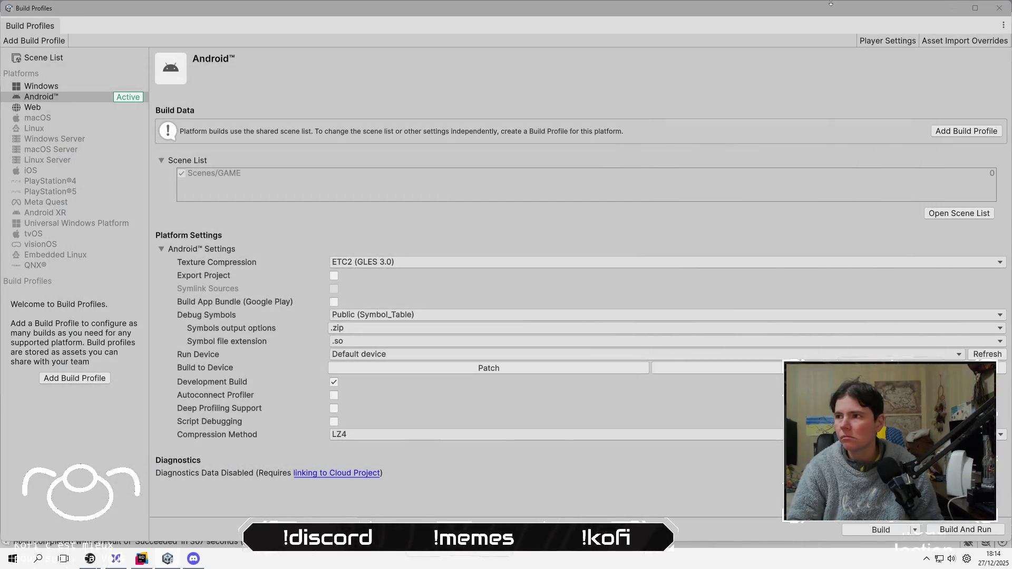
{"action": "left_click", "coordinate": [999, 8]}
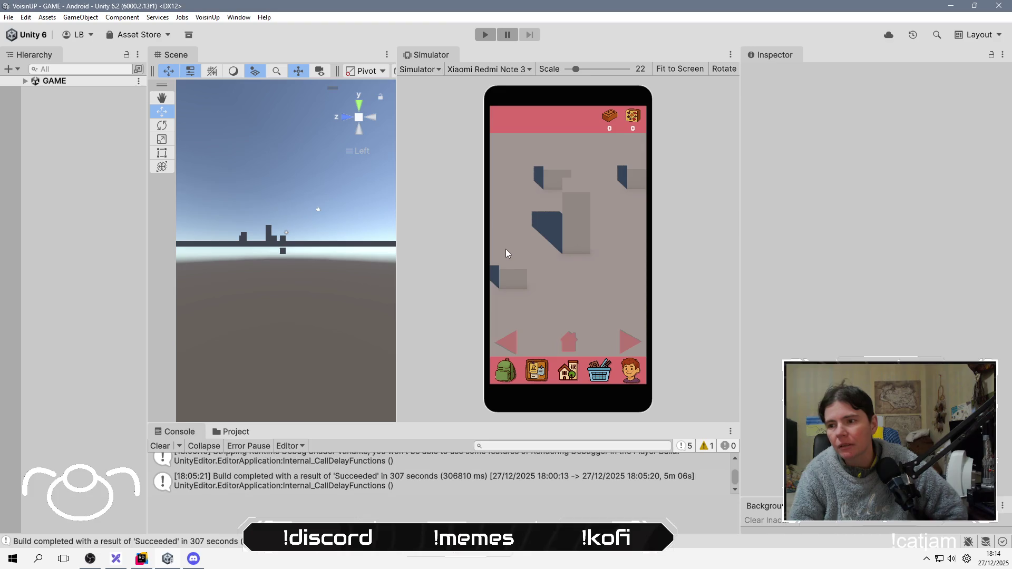
Clear the Console and start Play mode to try dragging in the Simulator
{"action": "left_click", "coordinate": [165, 446]}
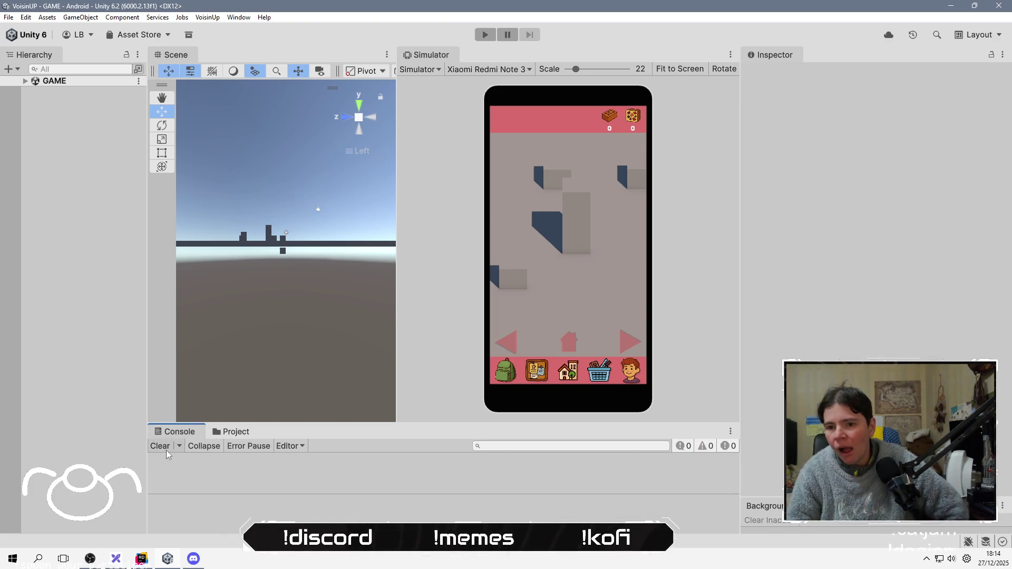
{"action": "left_click", "coordinate": [490, 33]}
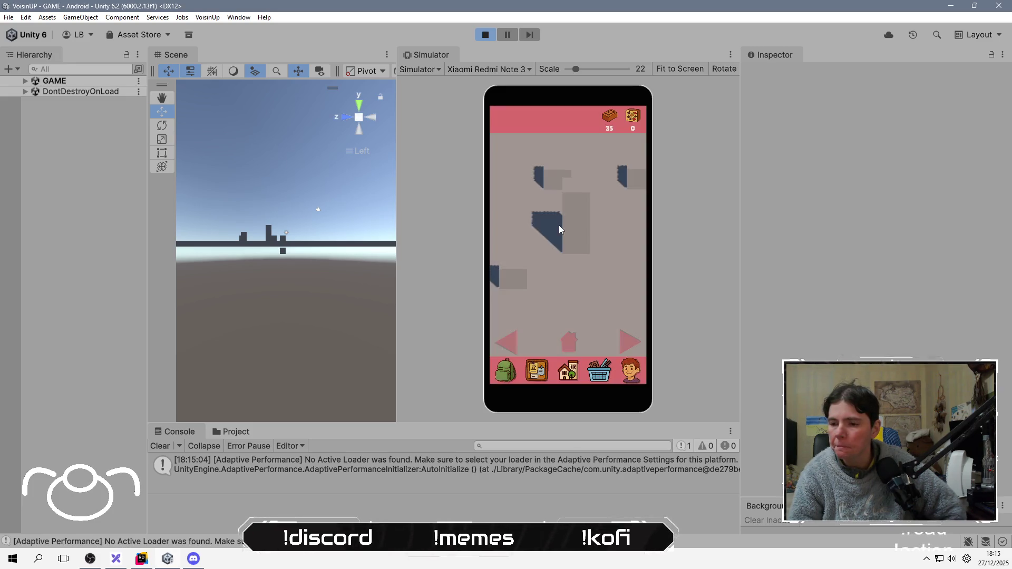
{"action": "left_click", "coordinate": [584, 212]}
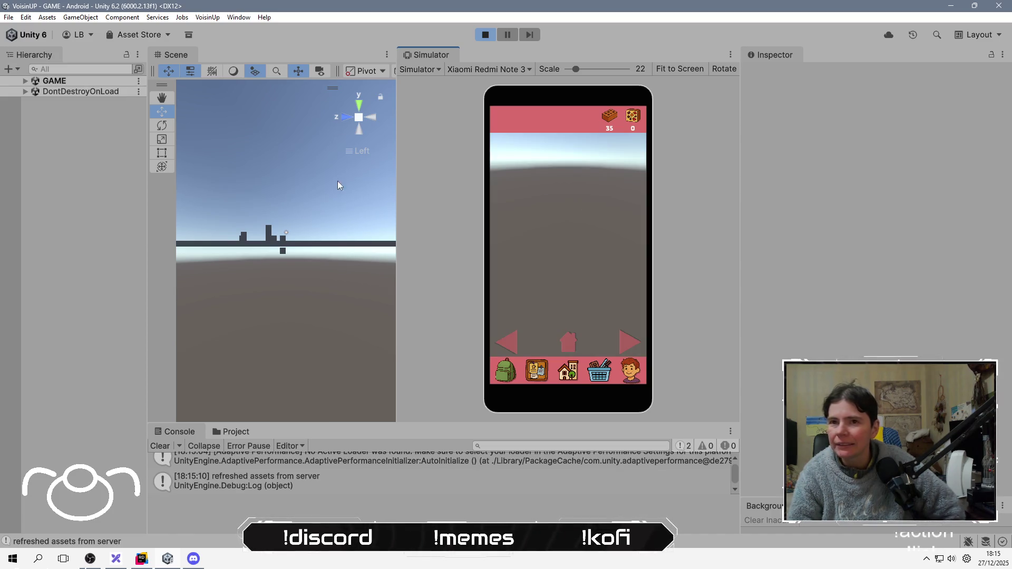
Select and frame the Quartier Camera container in the Scene view, then stop the game
{"action": "left_click", "coordinate": [27, 83]}
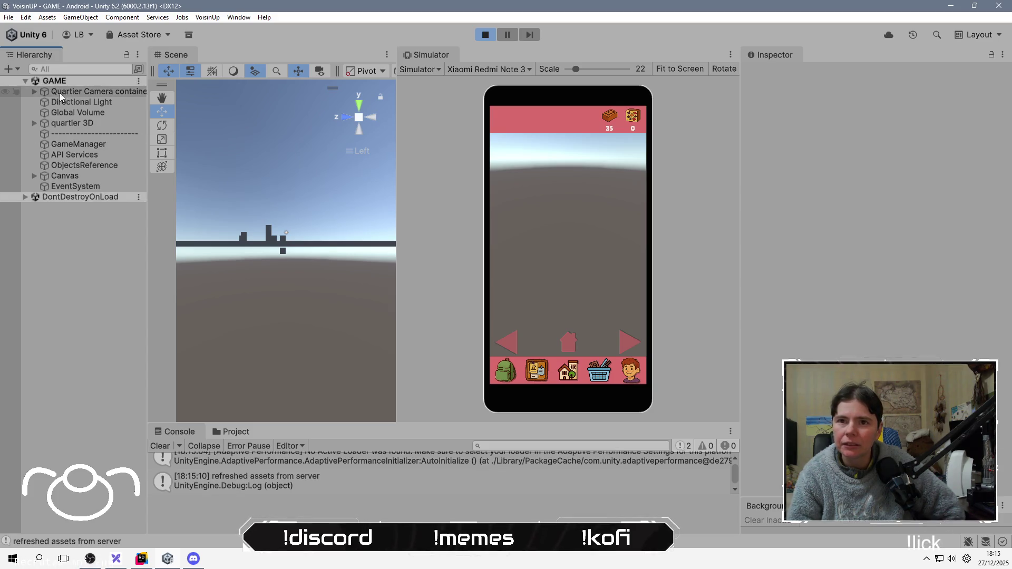
{"action": "left_click", "coordinate": [71, 93]}
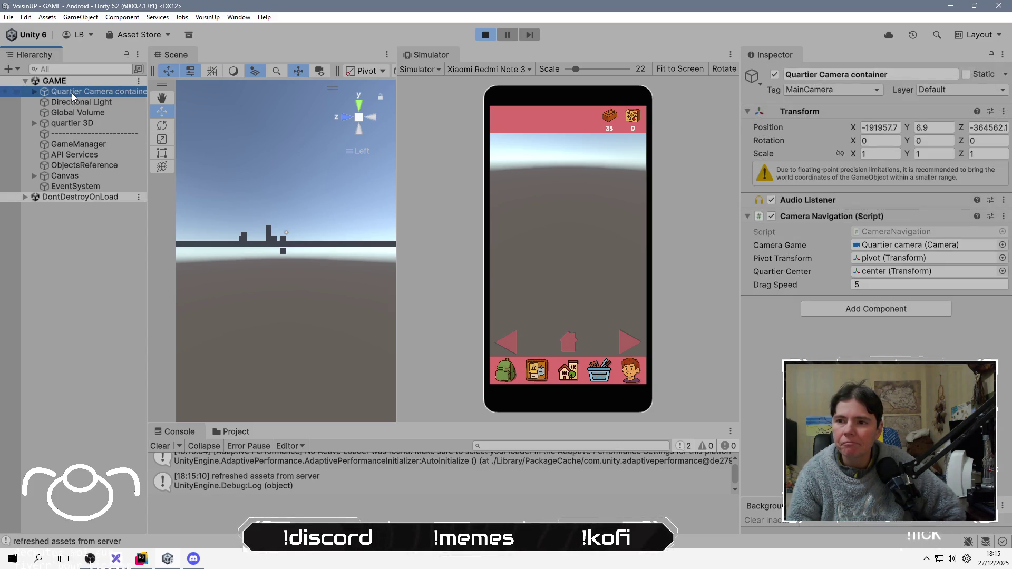
{"action": "double_click", "coordinate": [71, 93]}
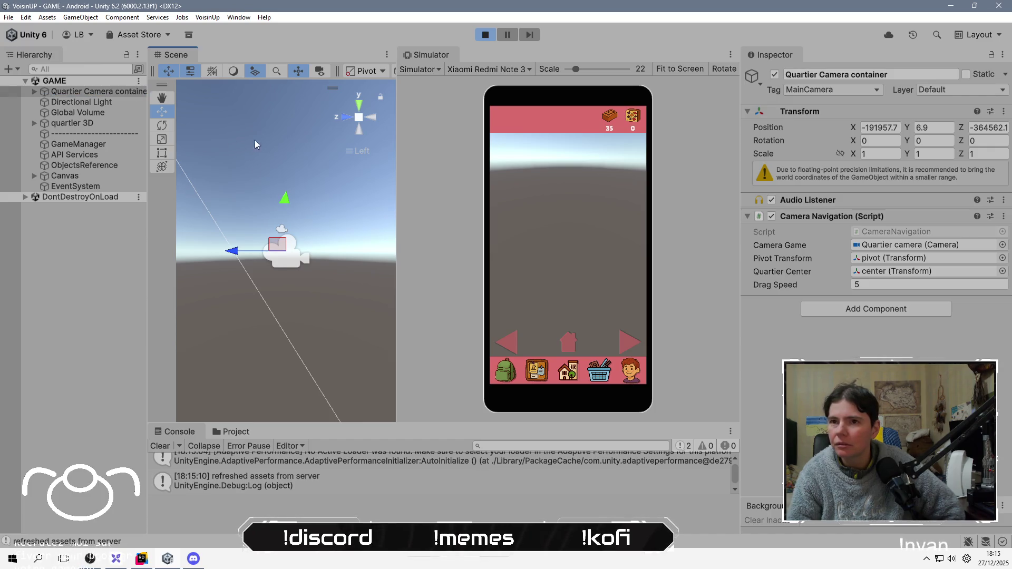
{"action": "left_click_drag", "start_coordinate": [256, 132], "coordinate": [261, 156]}
{"action": "scroll", "coordinate": [266, 216], "scroll_direction": "down", "scroll_amount": 5}
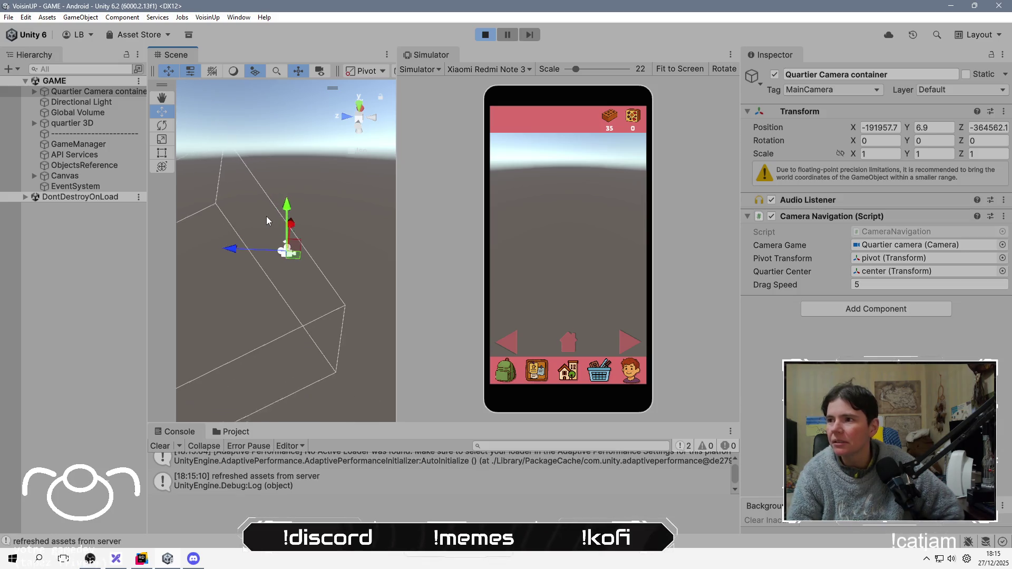
{"action": "left_click", "coordinate": [486, 35]}
{"action": "key", "text": "alt+Tab"}
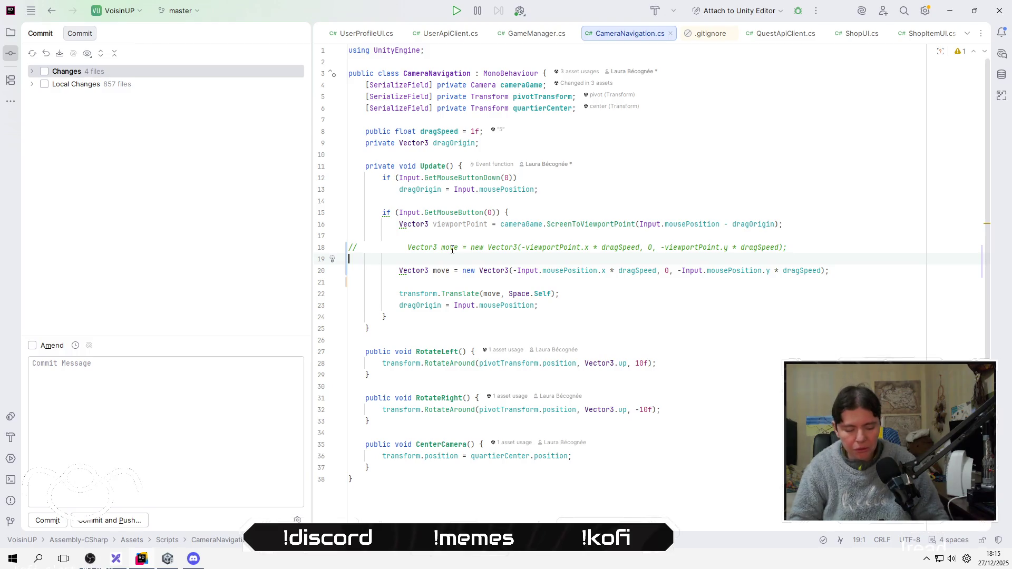
Remove the mouse-position move line and restore the viewportPoint-based line
{"action": "key", "text": "Down"}
{"action": "type", "text": "viewportPoint"}
{"action": "key", "text": "ctrl+BackSpace"}
{"action": "key", "text": "ctrl+BackSpace"}
{"action": "key", "text": "ctrl+BackSpace"}
{"action": "key", "text": "ctrl+y"}
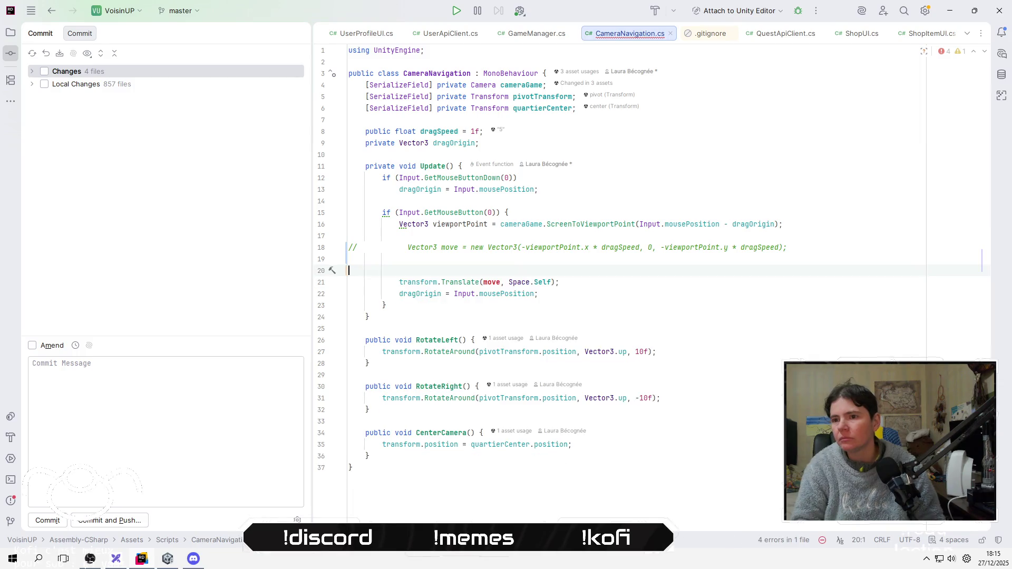
{"action": "key", "text": "BackSpace"}
{"action": "key", "text": "ctrl+z"}
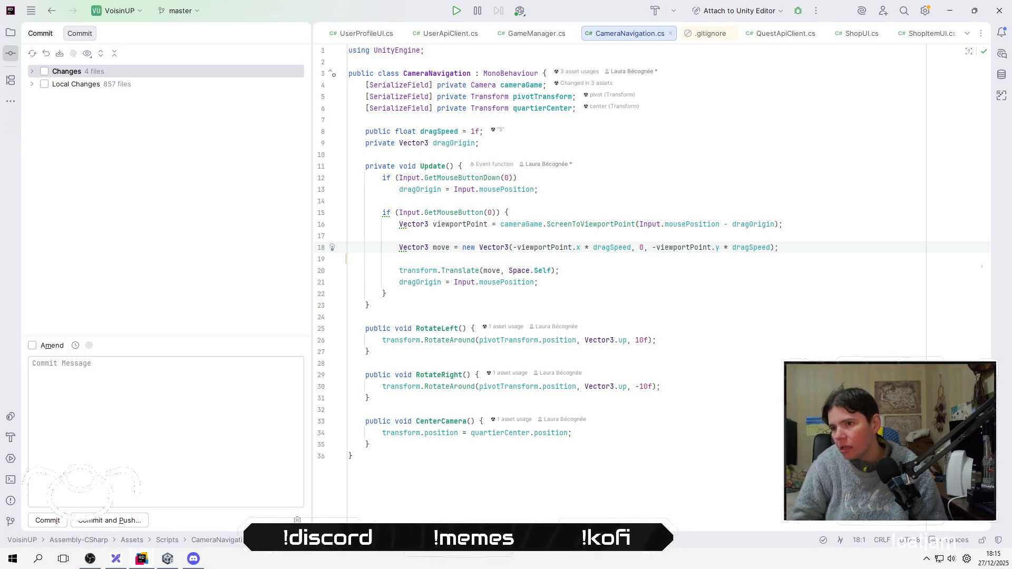
Duplicate the viewportPoint statement onto a new line below it
{"action": "key", "text": "Up"}
{"action": "key", "text": "Up"}
{"action": "key", "text": "End"}
{"action": "key", "text": "Return"}
{"action": "key", "text": "Return"}
{"action": "key", "text": "Up"}
{"action": "key", "text": "Up"}
{"action": "key", "text": "shift+End"}
{"action": "key", "text": "ctrl+c"}
{"action": "key", "text": "Down"}
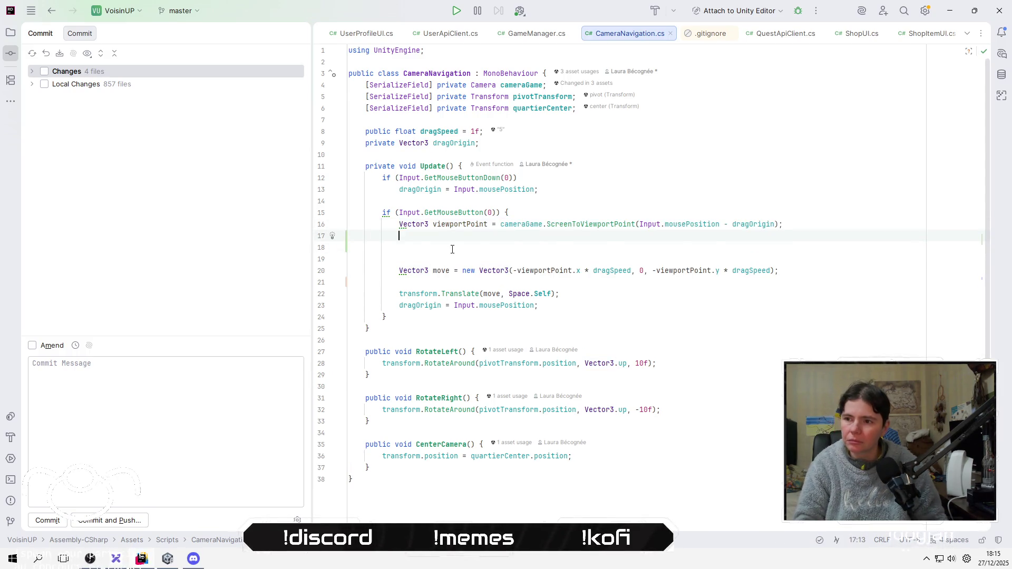
{"action": "key", "text": "ctrl+v"}
Change the duplicate to call ScreenToWorldPoint instead of ScreenToViewportPoint
{"action": "key", "text": "Home"}
{"action": "key", "text": "ctrl+Right"}
{"action": "key", "text": "ctrl+Right"}
{"action": "key", "text": "ctrl+Right"}
{"action": "key", "text": "ctrl+Right"}
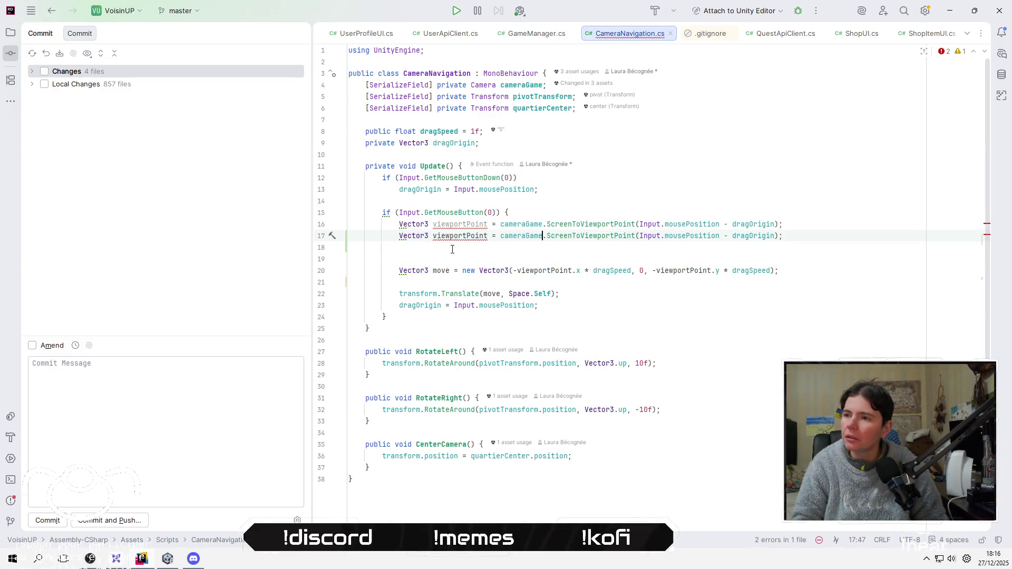
{"action": "key", "text": "ctrl+shift+Right"}
{"action": "type", "text": "Sc"}
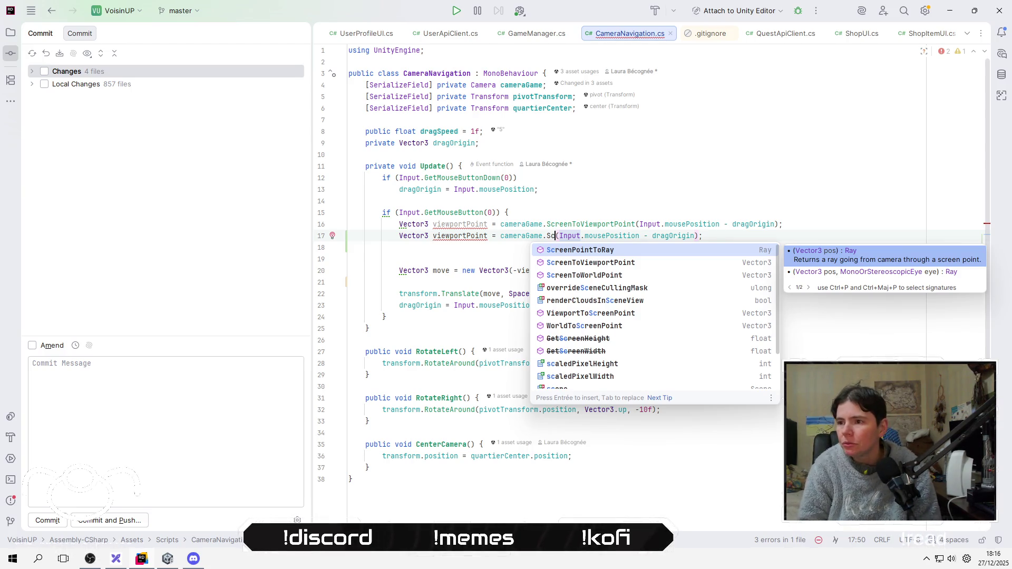
{"action": "key", "text": "Down"}
{"action": "key", "text": "Down"}
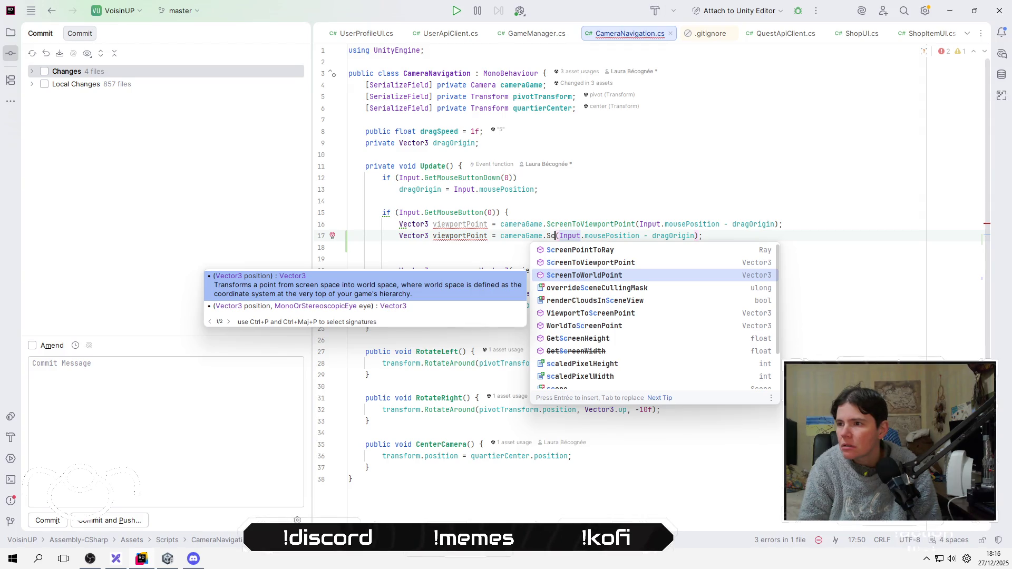
{"action": "key", "text": "Return"}
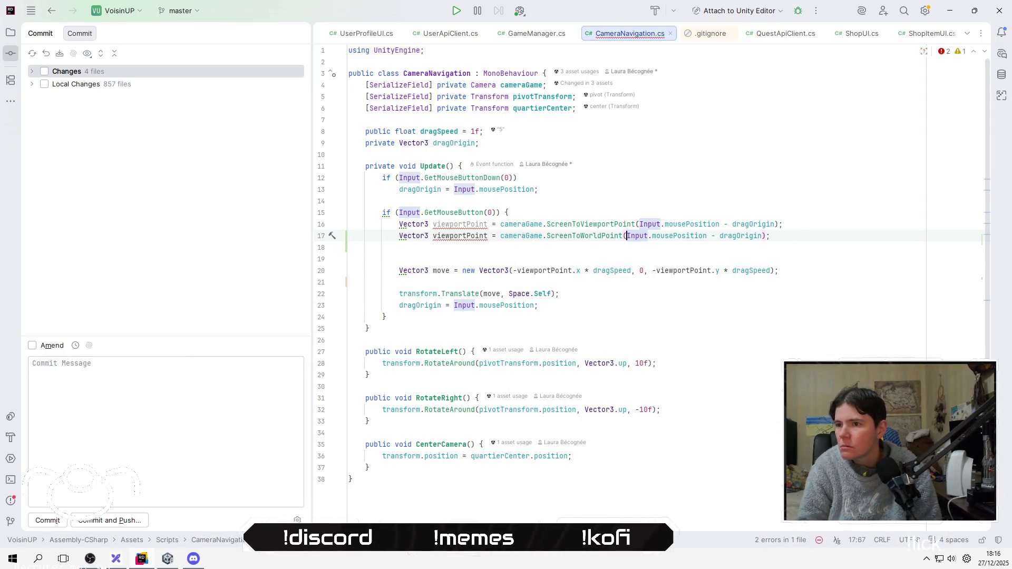
Comment out the original ScreenToViewportPoint line and delete the extra blank line
{"action": "left_click", "coordinate": [399, 224]}
{"action": "type", "text": "/"}
{"action": "left_click", "coordinate": [399, 258]}
{"action": "key", "text": "BackSpace"}
{"action": "key", "text": "alt+Tab"}
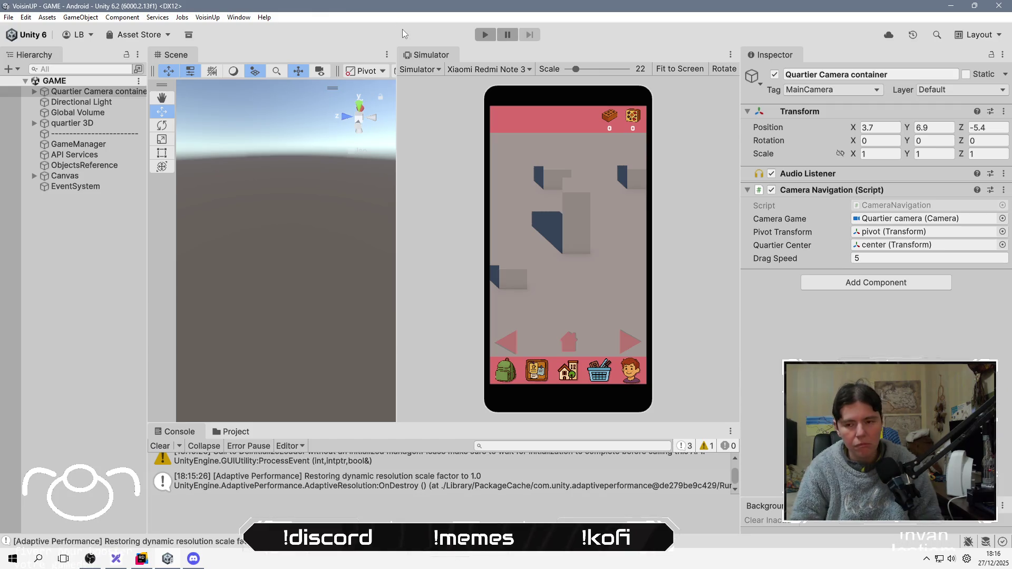
Run the game to test the ScreenToWorldPoint drag, stopping it once NaN position errors appear
{"action": "key", "text": "alt+Tab"}
{"action": "key", "text": "alt+Tab"}
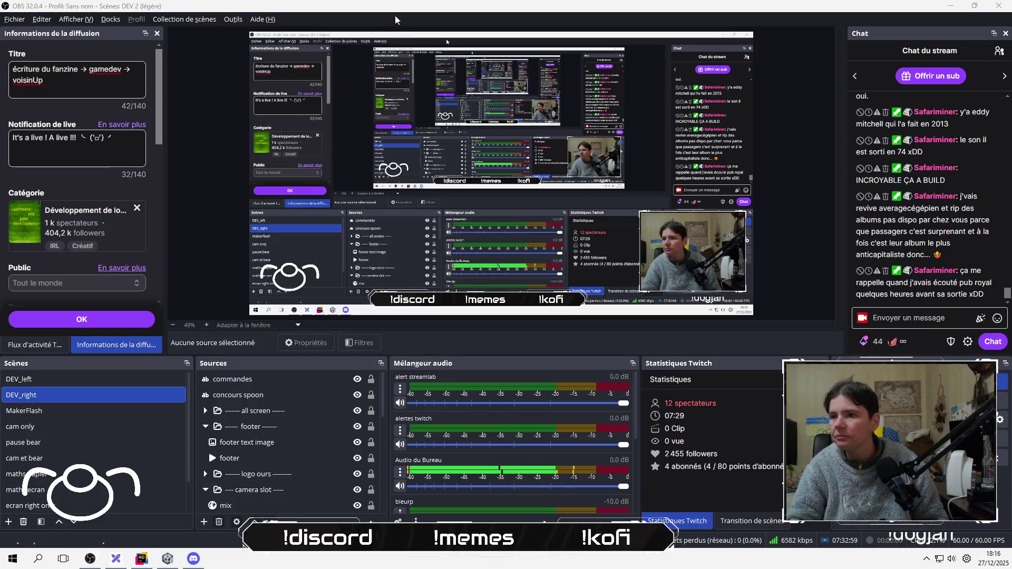
{"action": "key", "text": "alt+Tab"}
{"action": "key", "text": "alt+Tab"}
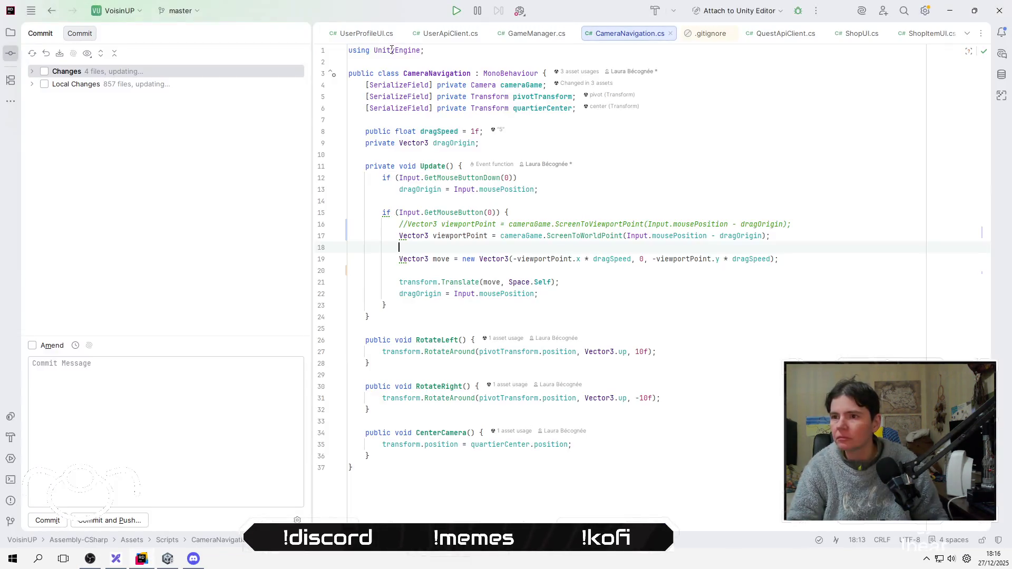
{"action": "key", "text": "alt+Tab"}
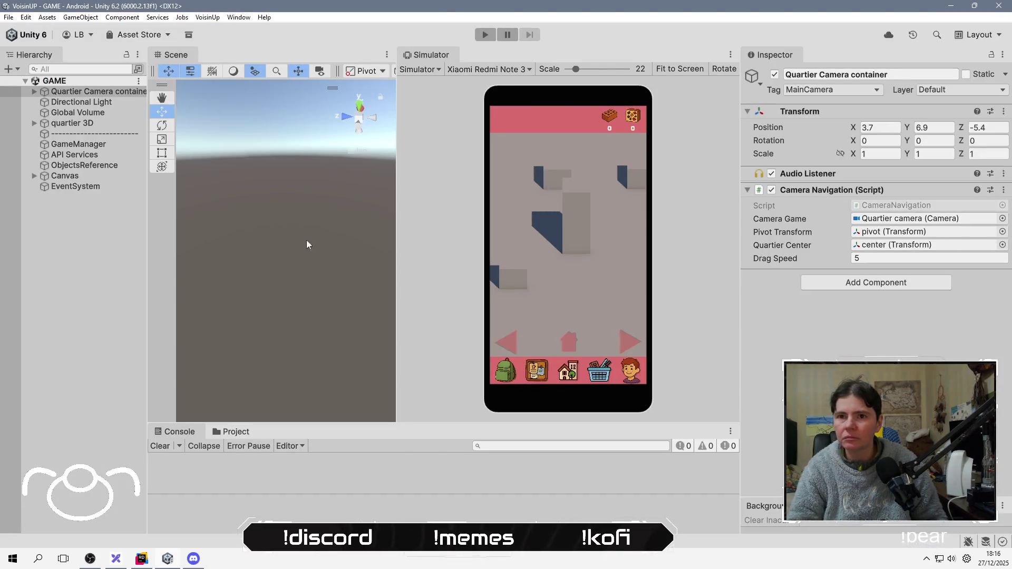
{"action": "left_click", "coordinate": [96, 256]}
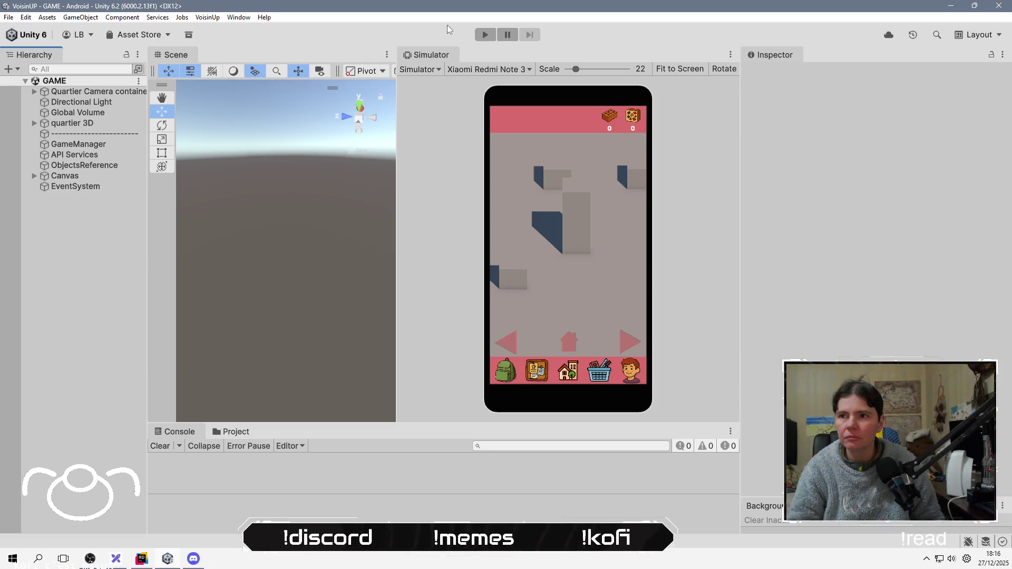
{"action": "left_click", "coordinate": [485, 34]}
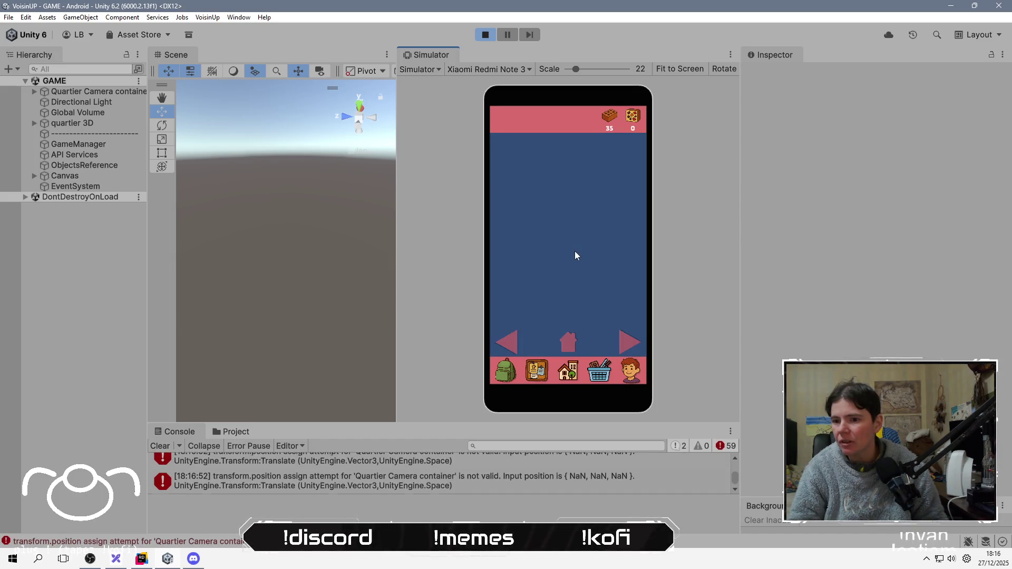
{"action": "left_click", "coordinate": [485, 35]}
{"action": "key", "text": "alt+Tab"}
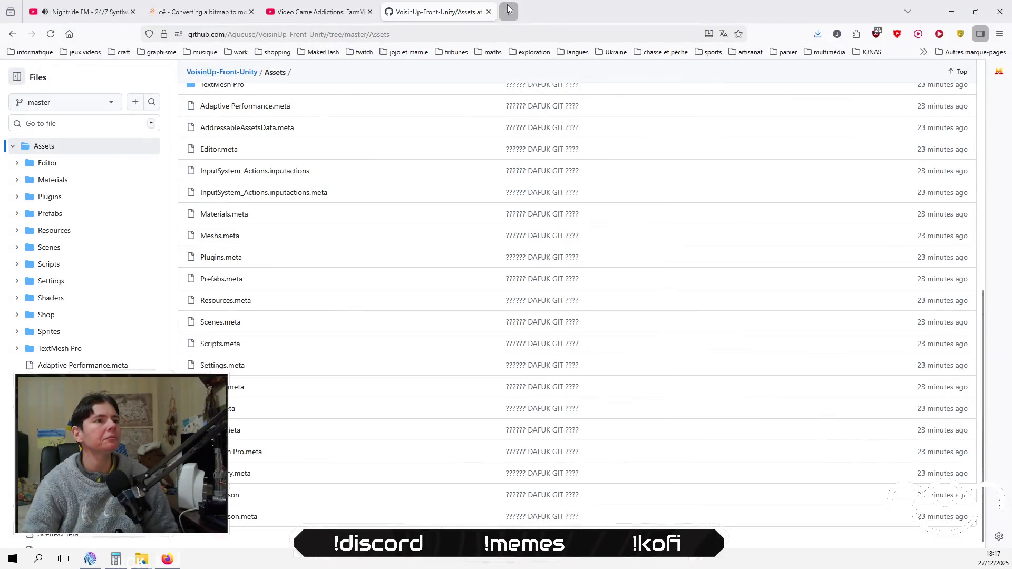
Open a new Firefox tab and load Google
{"action": "double_click", "coordinate": [533, 2]}
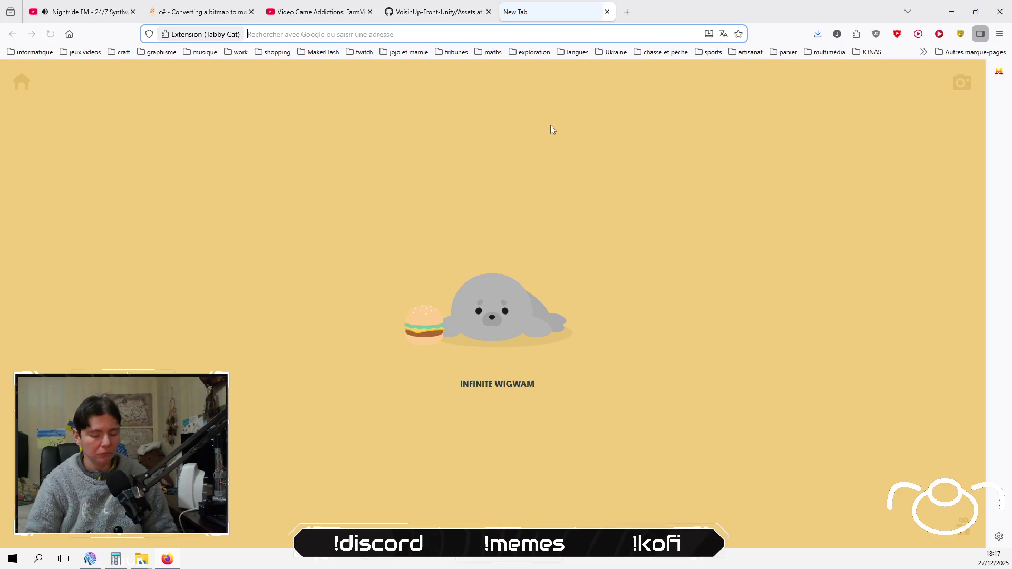
{"action": "type", "text": "google.com"}
{"action": "key", "text": "Return"}
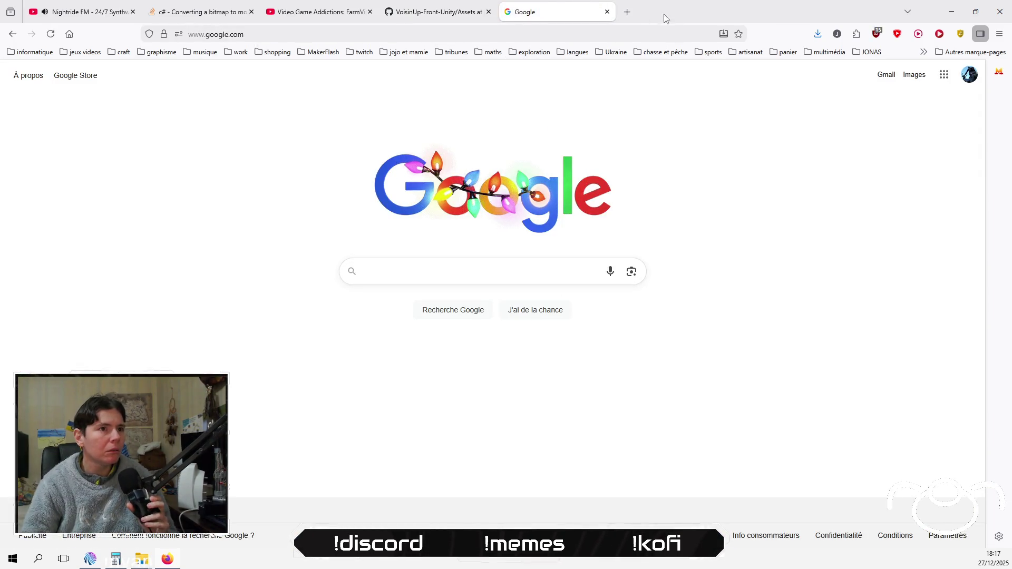
Open another new tab and focus its address bar
{"action": "left_click", "coordinate": [627, 12]}
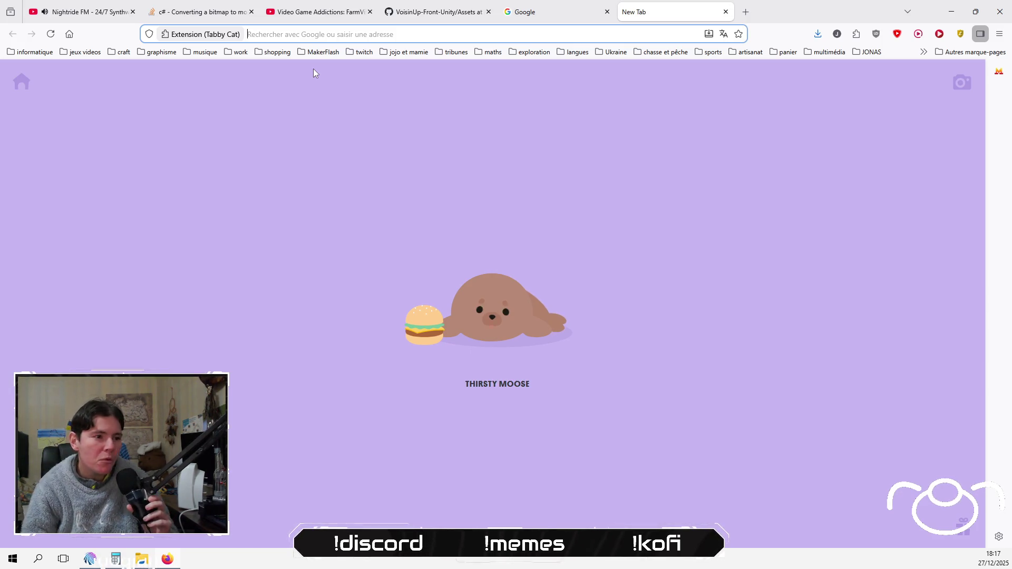
{"action": "left_click", "coordinate": [12, 527]}
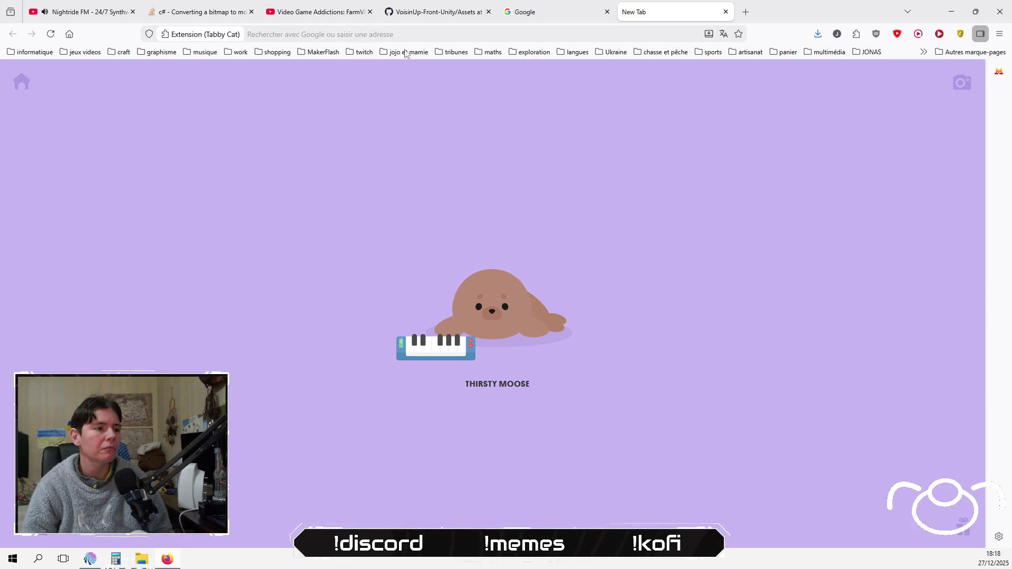
{"action": "left_click", "coordinate": [609, 36]}
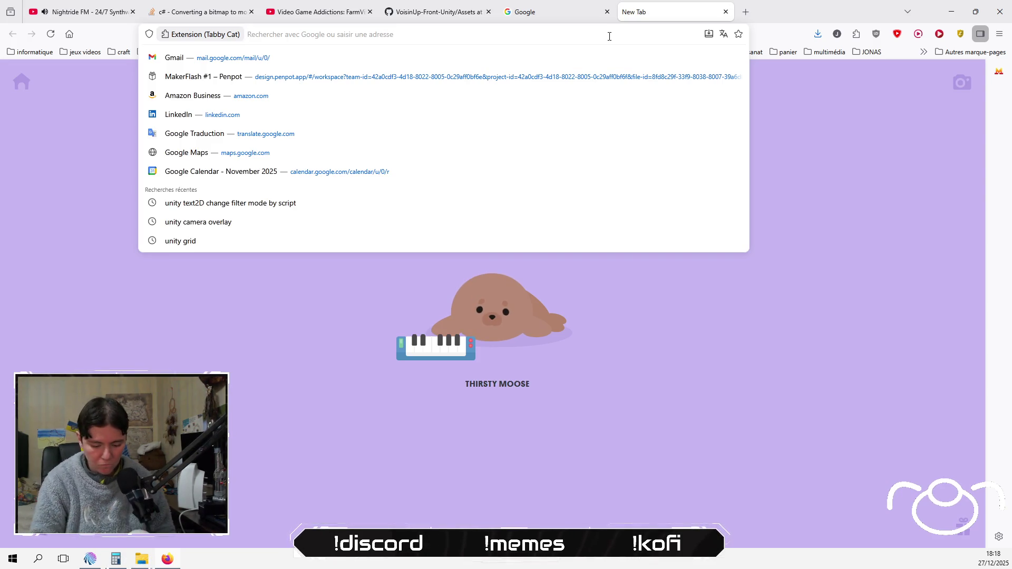
Search Google for 'unity move by drap'
{"action": "type", "text": "unit"}
{"action": "key", "text": "BackSpace"}
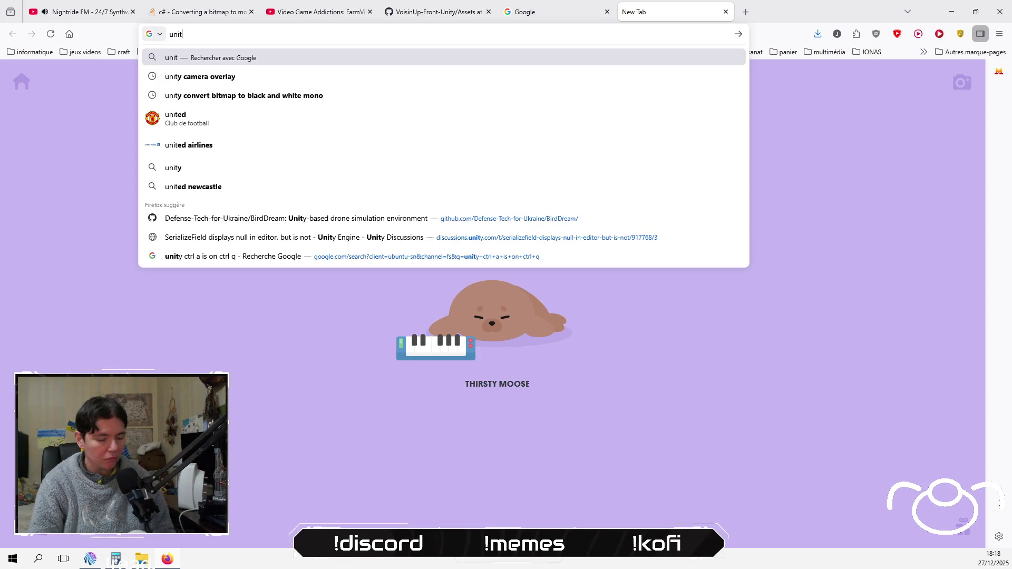
{"action": "type", "text": "y move by drap"}
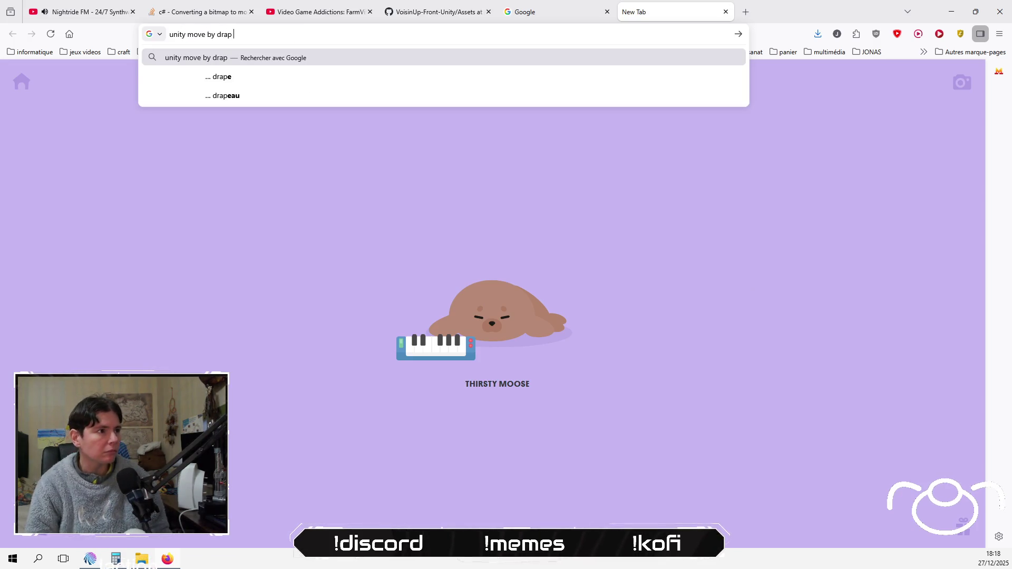
{"action": "key", "text": "Return"}
Correct the query to 'unity navigation move by drag' and search again
{"action": "left_click", "coordinate": [470, 31]}
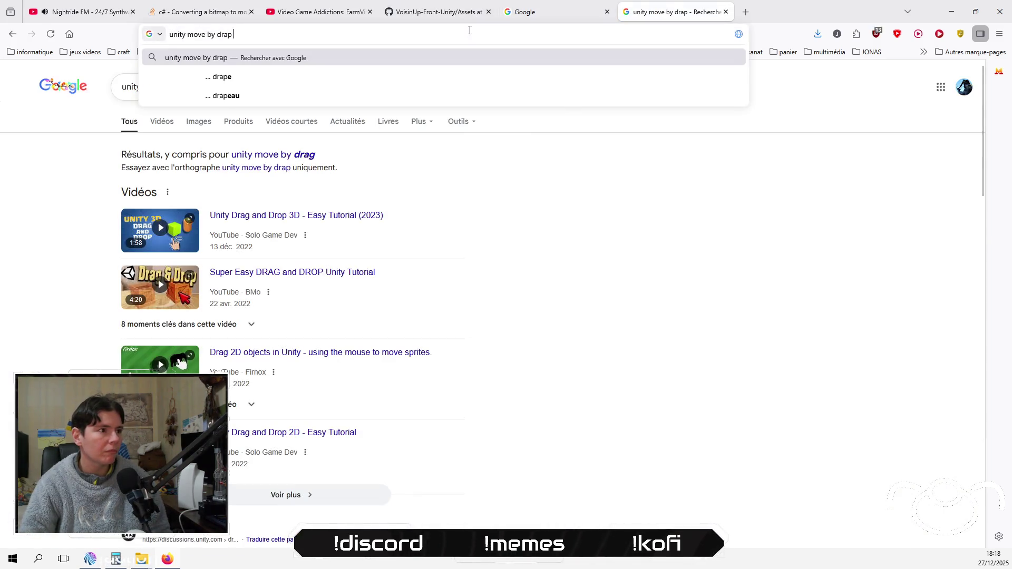
{"action": "left_click", "coordinate": [470, 30]}
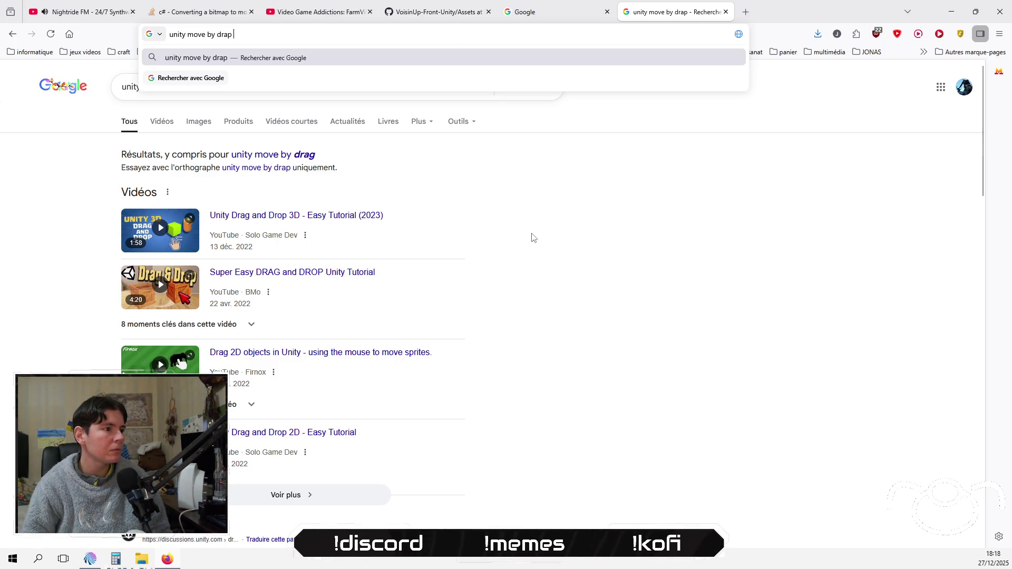
{"action": "key", "text": "BackSpace"}
{"action": "type", "text": "g"}
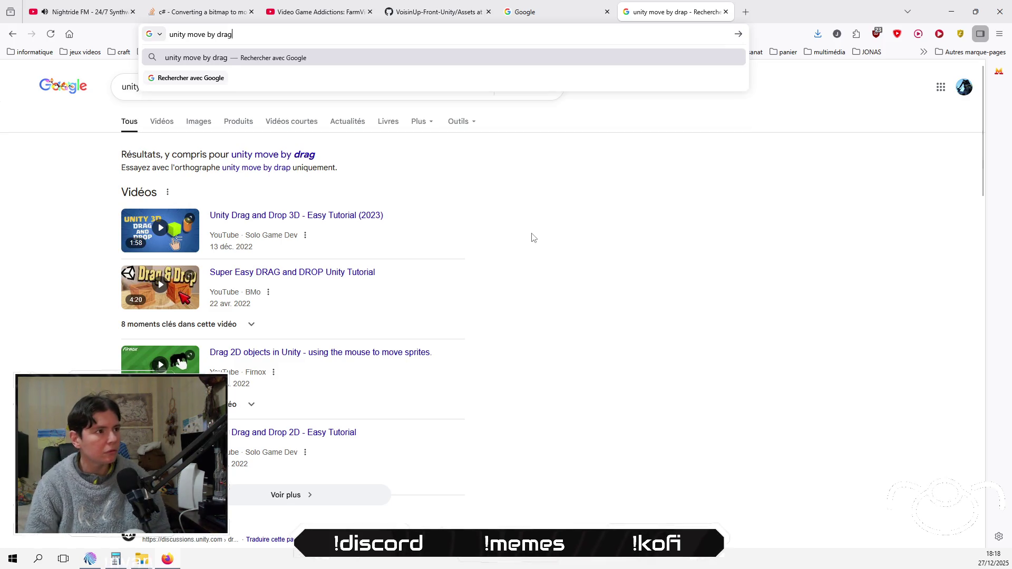
{"action": "key", "text": "Left"}
{"action": "key", "text": "Left"}
{"action": "key", "text": "Left"}
{"action": "type", "text": "nav"}
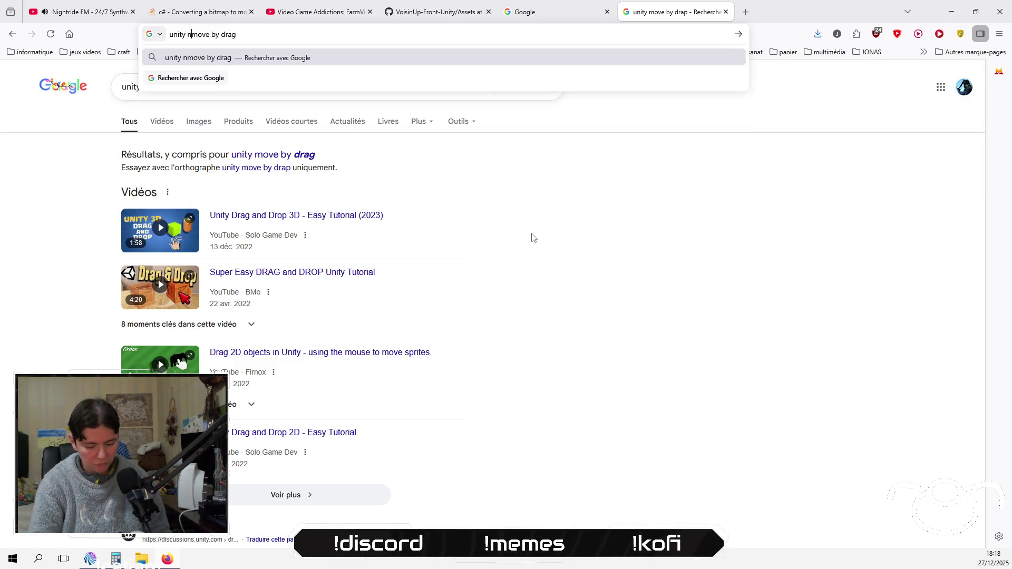
{"action": "type", "text": "igation"}
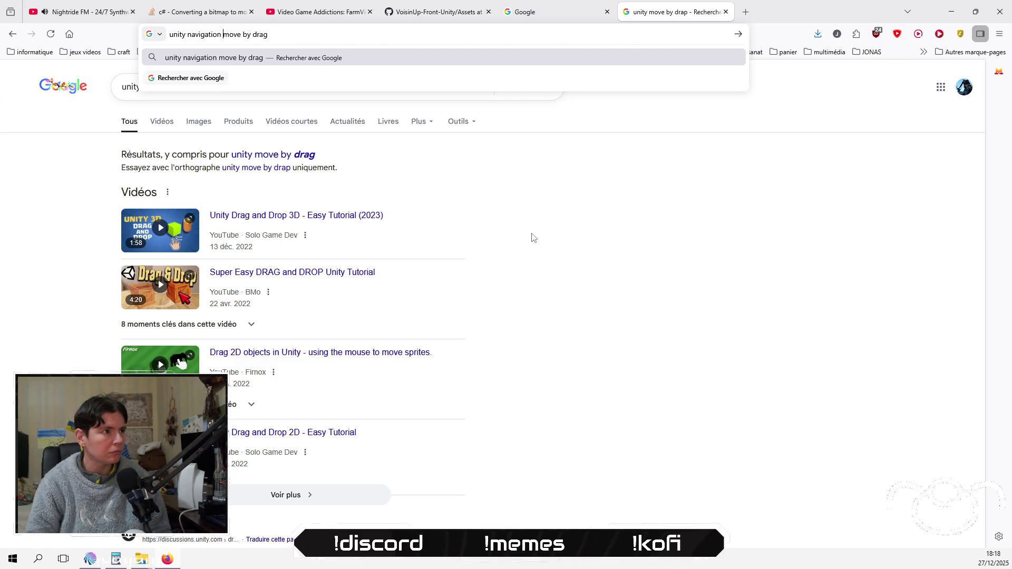
{"action": "key", "text": "Return"}
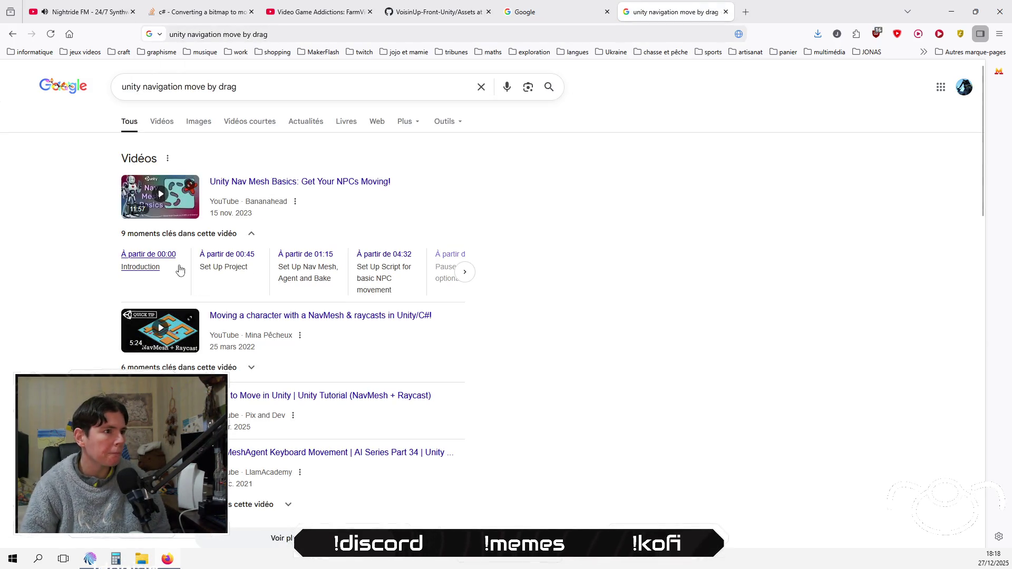
Open the Stack Overflow result about dragging the mouse across a map
{"action": "scroll", "coordinate": [548, 374], "scroll_direction": "down", "scroll_amount": 3}
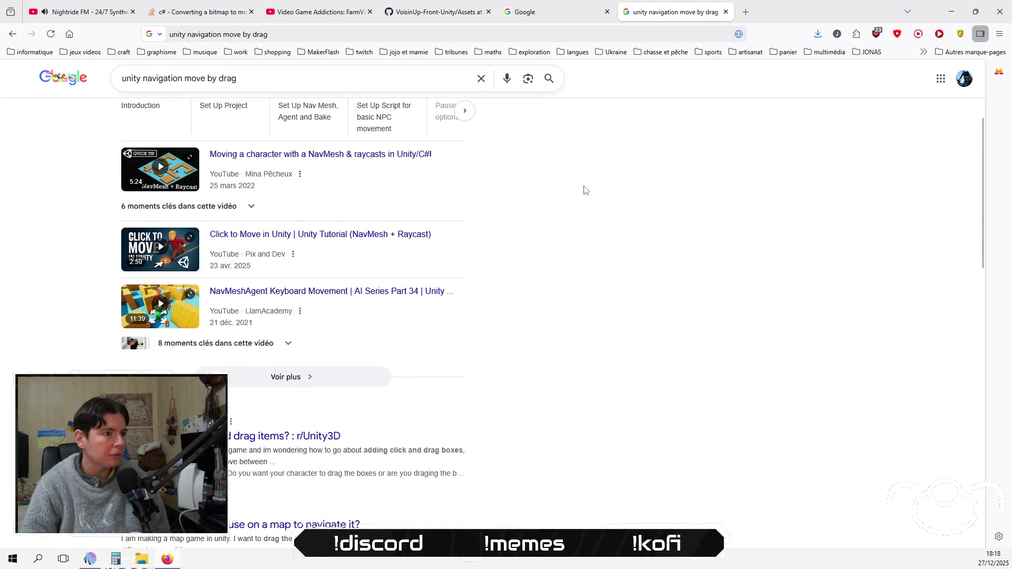
{"action": "scroll", "coordinate": [579, 305], "scroll_direction": "down", "scroll_amount": 3}
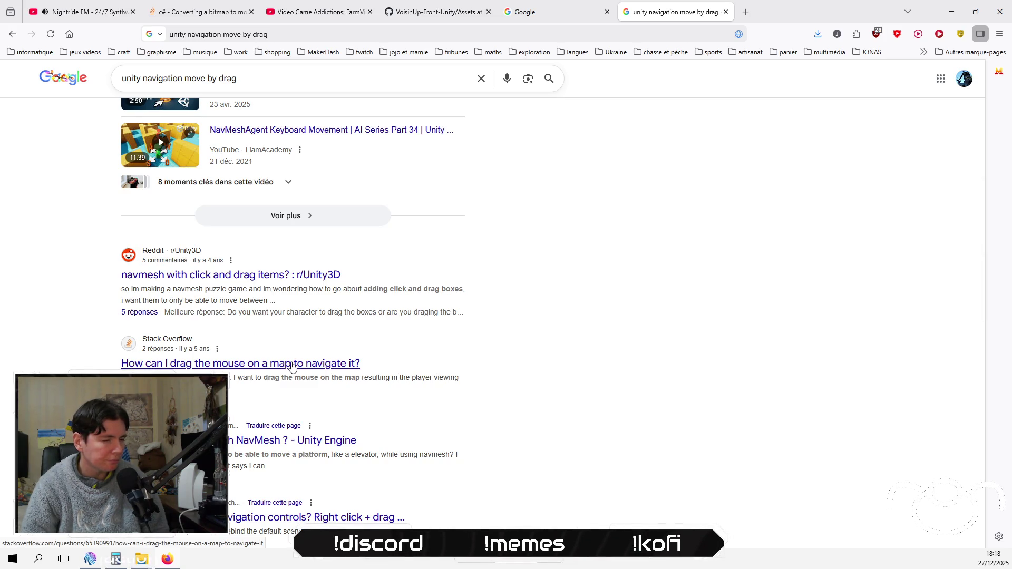
{"action": "left_click", "coordinate": [310, 368]}
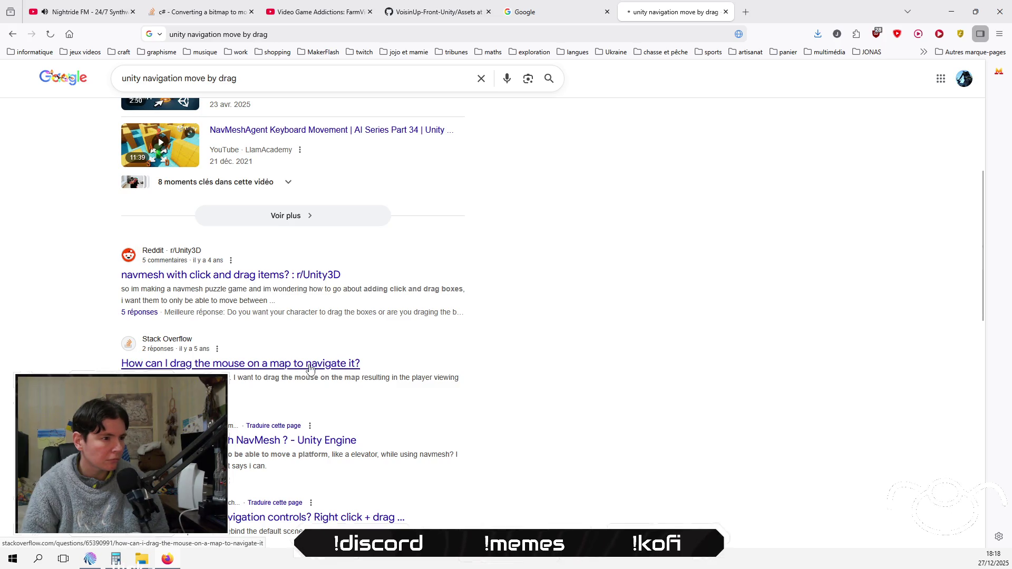
Read the answers' dragSpeed camera-drag code, then return to the ScreenToWorldPoint line in CameraNavigation.cs
{"action": "scroll", "coordinate": [448, 272], "scroll_direction": "down", "scroll_amount": 3}
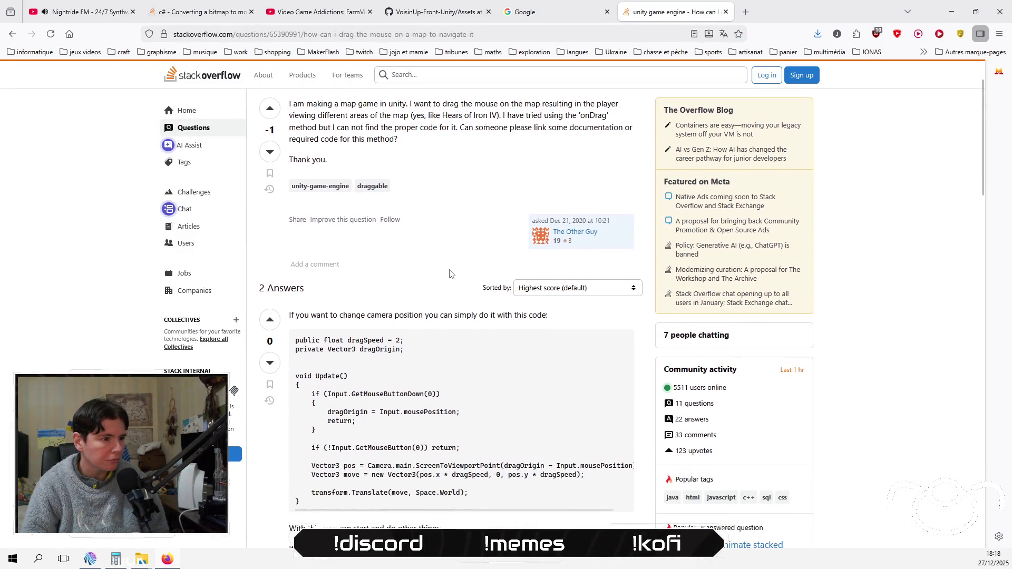
{"action": "scroll", "coordinate": [450, 273], "scroll_direction": "down", "scroll_amount": 1}
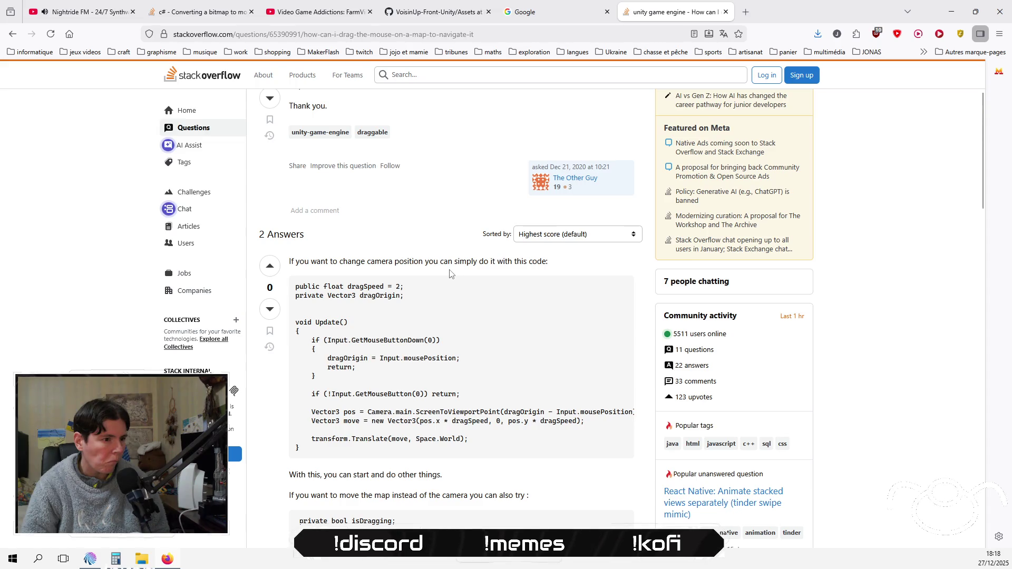
{"action": "scroll", "coordinate": [106, 258], "scroll_direction": "down", "scroll_amount": 2}
{"action": "scroll", "coordinate": [106, 258], "scroll_direction": "down", "scroll_amount": 2}
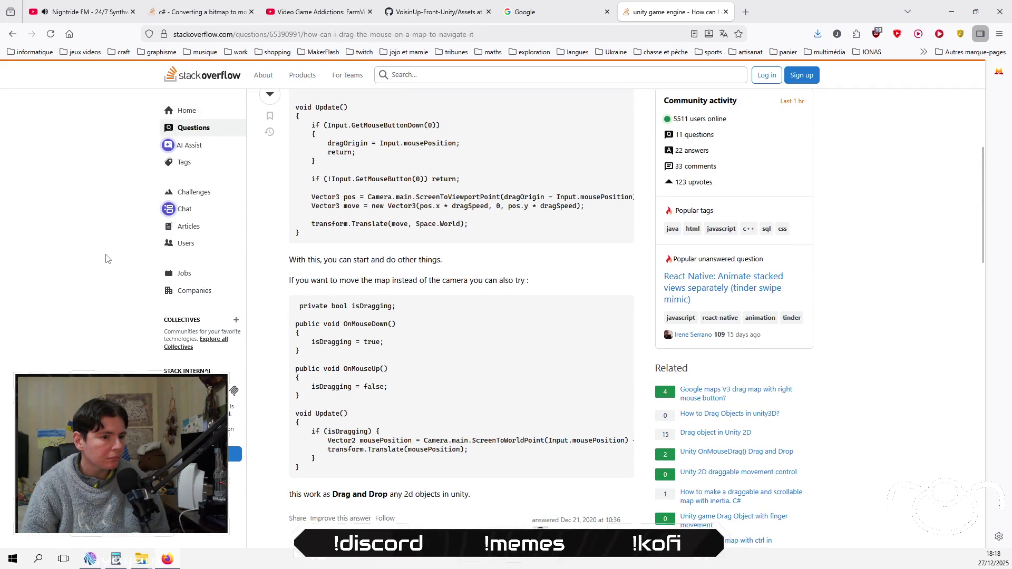
{"action": "scroll", "coordinate": [106, 258], "scroll_direction": "down", "scroll_amount": 2}
{"action": "scroll", "coordinate": [106, 258], "scroll_direction": "down", "scroll_amount": 3}
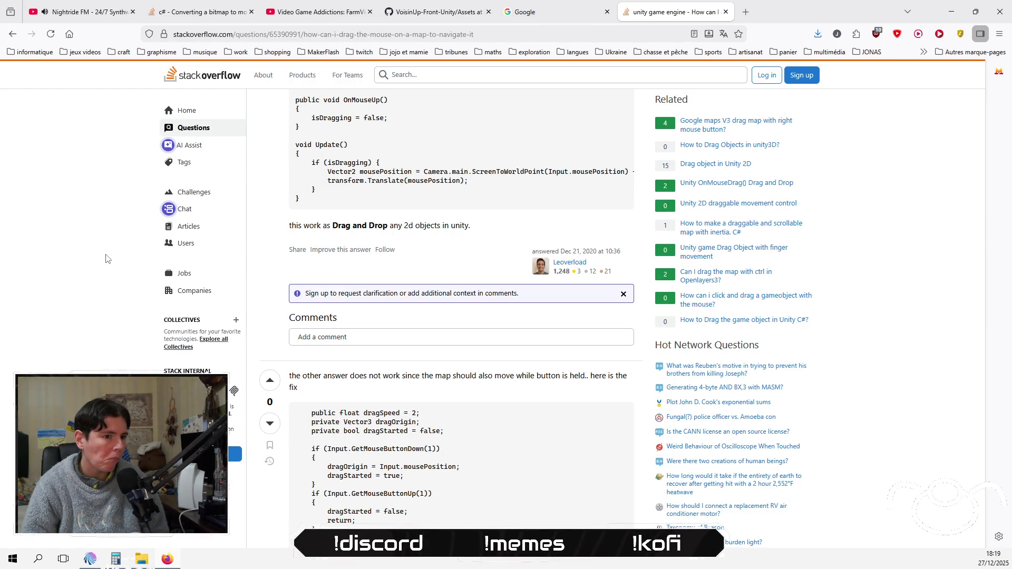
{"action": "scroll", "coordinate": [106, 258], "scroll_direction": "down", "scroll_amount": 2}
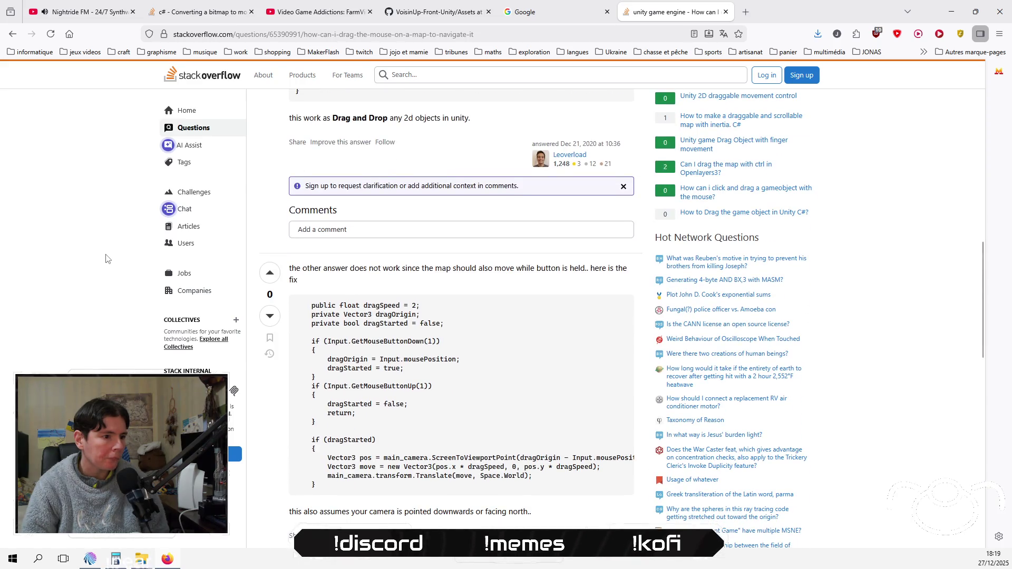
{"action": "scroll", "coordinate": [106, 259], "scroll_direction": "down", "scroll_amount": 1}
{"action": "scroll", "coordinate": [110, 259], "scroll_direction": "down", "scroll_amount": 4}
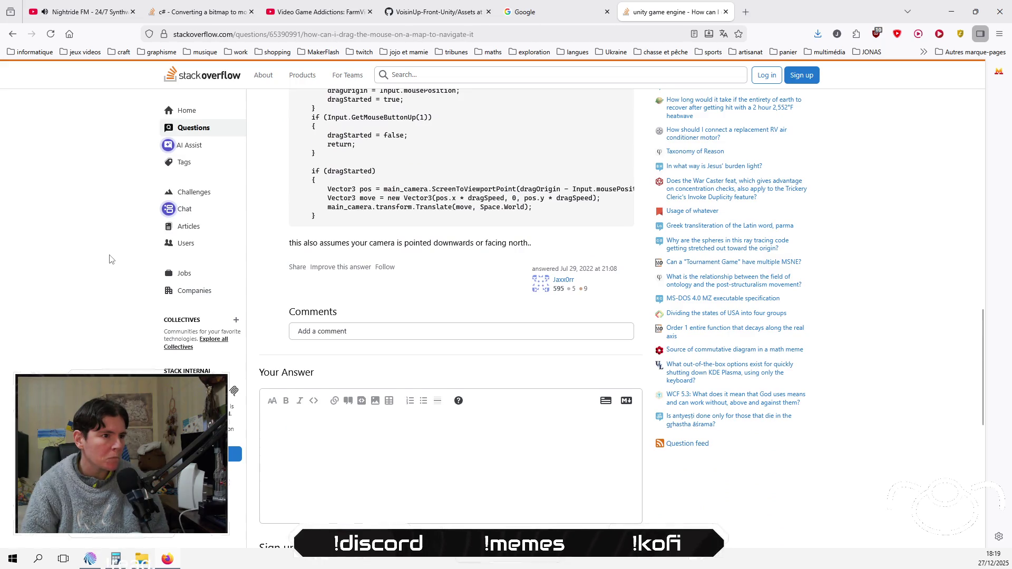
{"action": "scroll", "coordinate": [109, 259], "scroll_direction": "up", "scroll_amount": 5}
{"action": "scroll", "coordinate": [110, 259], "scroll_direction": "up", "scroll_amount": 7}
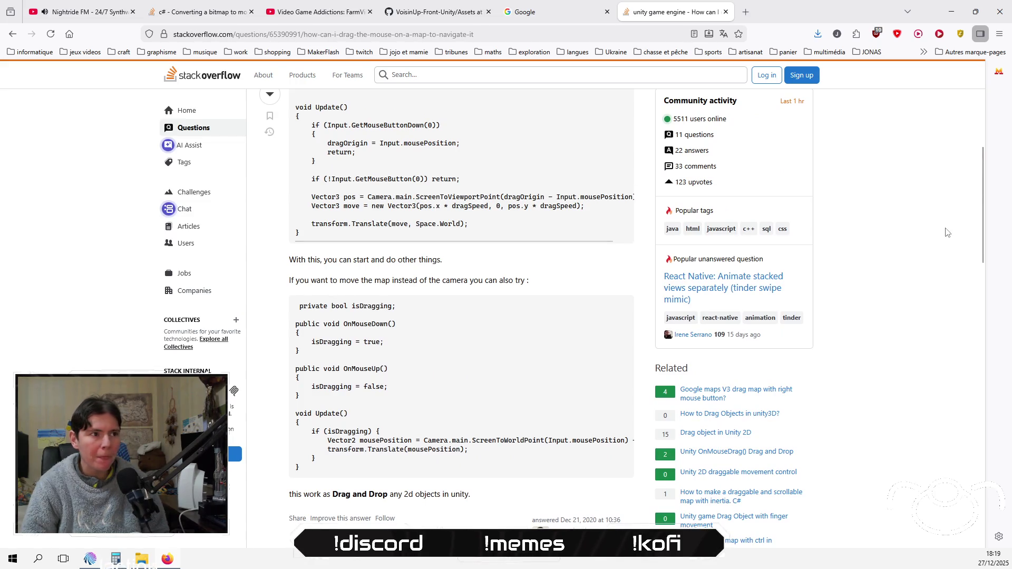
{"action": "key", "text": "alt+Tab"}
{"action": "left_click", "coordinate": [619, 235]}
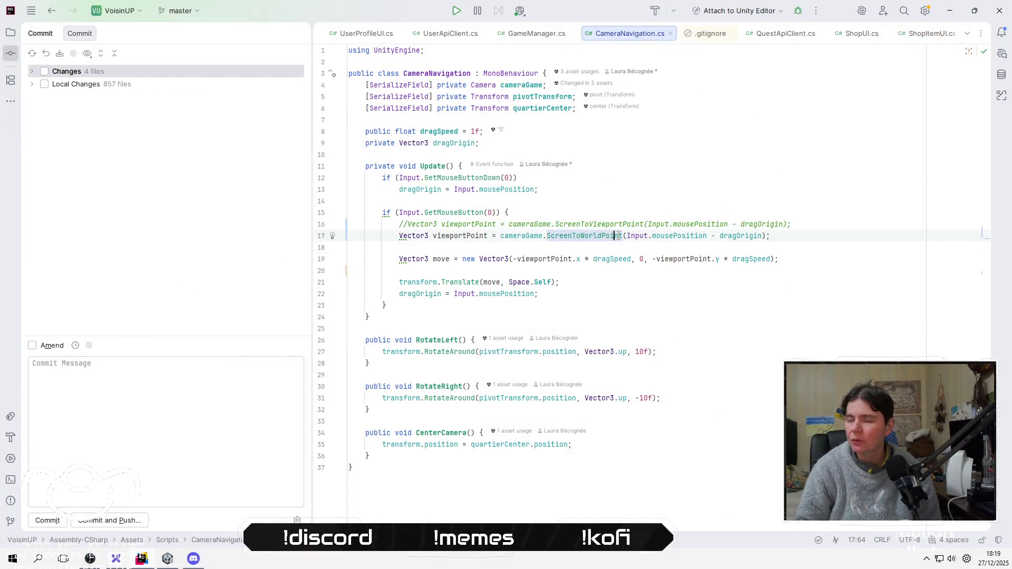
Delete the ScreenToWorldPoint line and uncomment the ScreenToViewportPoint line above it in Update
{"action": "mouse_move", "coordinate": [619, 235]}
{"action": "triple_click", "coordinate": [350, 236]}
{"action": "key", "text": "Delete"}
{"action": "key", "text": "Home"}
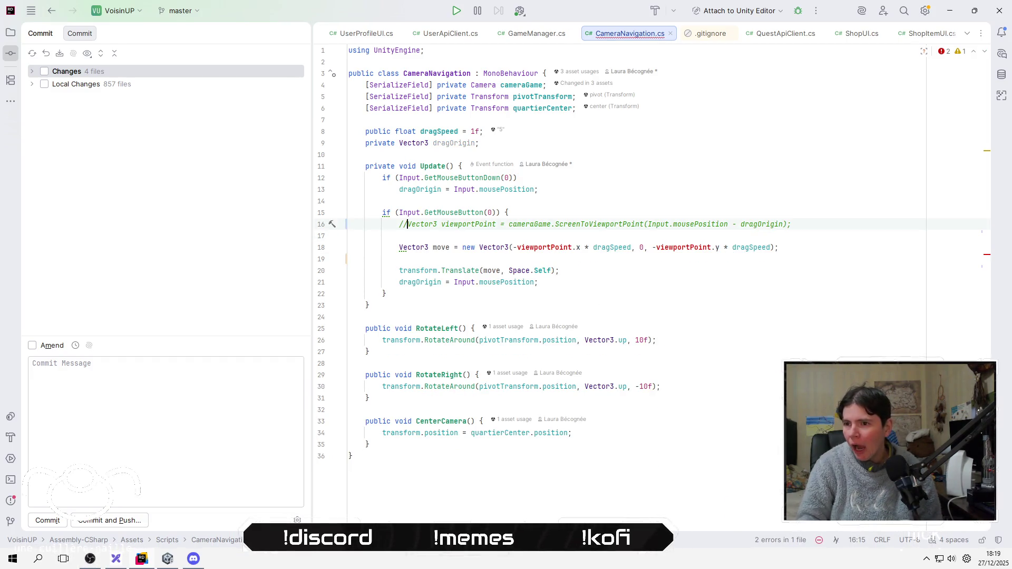
{"action": "key", "text": "Delete"}
{"action": "key", "text": "Delete"}
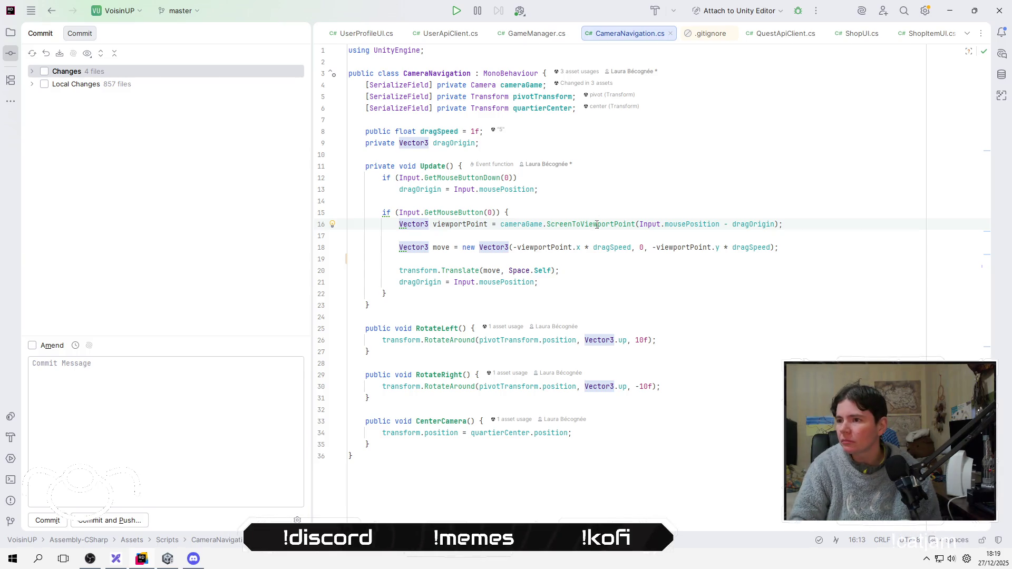
{"action": "mouse_move", "coordinate": [597, 225]}
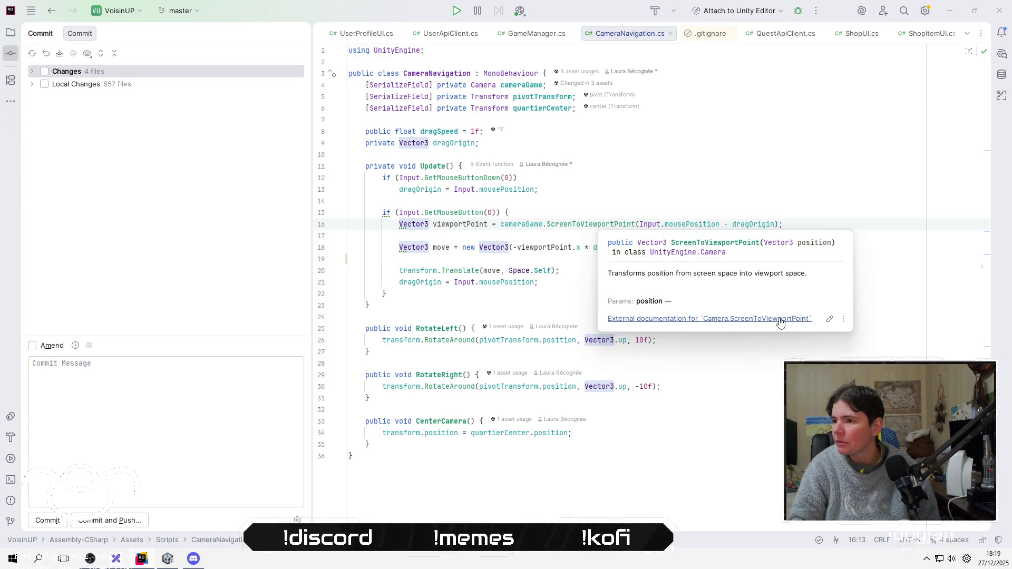
Open Unity's external documentation for Camera.ScreenToViewportPoint, then bring the OBS window forward
{"action": "left_click", "coordinate": [776, 322]}
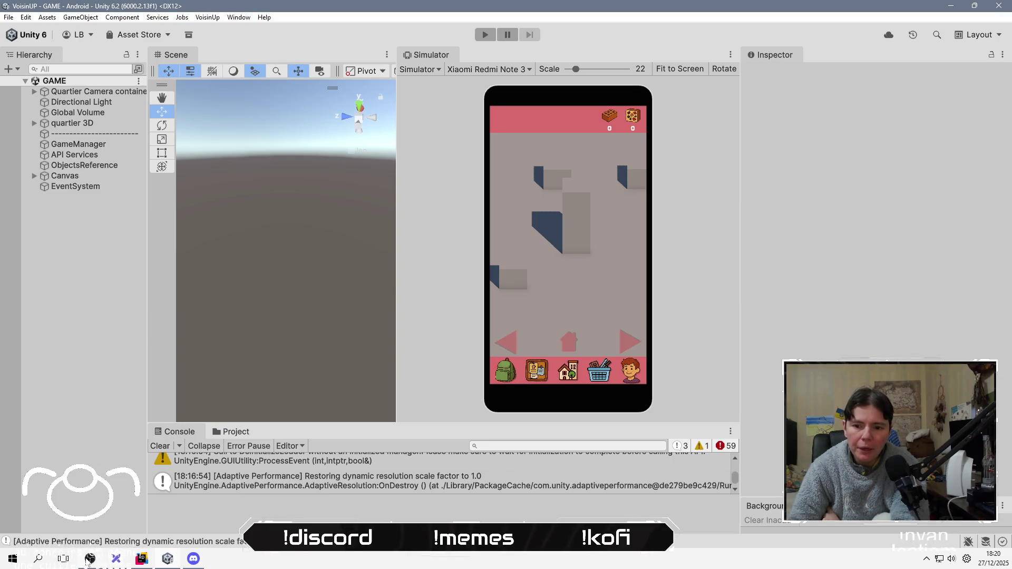
{"action": "left_click", "coordinate": [90, 558]}
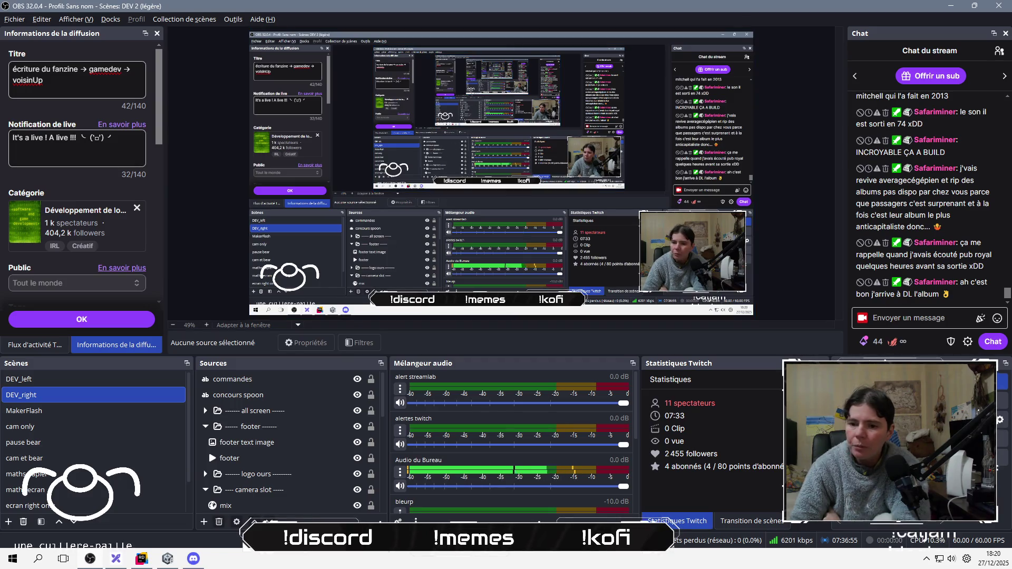
Maximize Excalidraw on the main screen and draw a tall transparent rectangle beside the square
{"action": "left_click", "coordinate": [124, 567]}
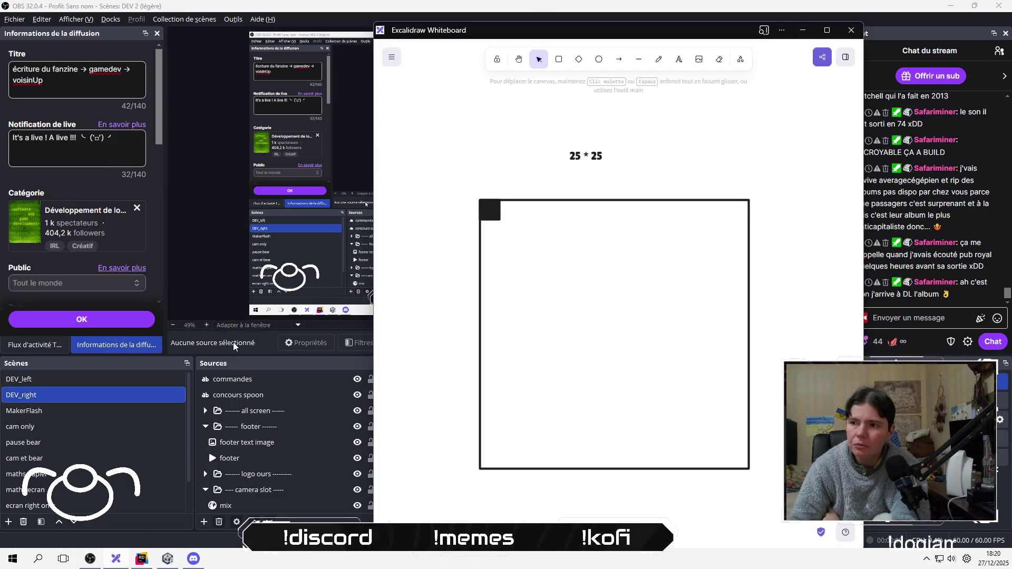
{"action": "mouse_move", "coordinate": [646, 40]}
{"action": "left_mouse_down"}
{"action": "mouse_move", "coordinate": [461, 31]}
{"action": "mouse_move", "coordinate": [585, 99]}
{"action": "left_mouse_up"}
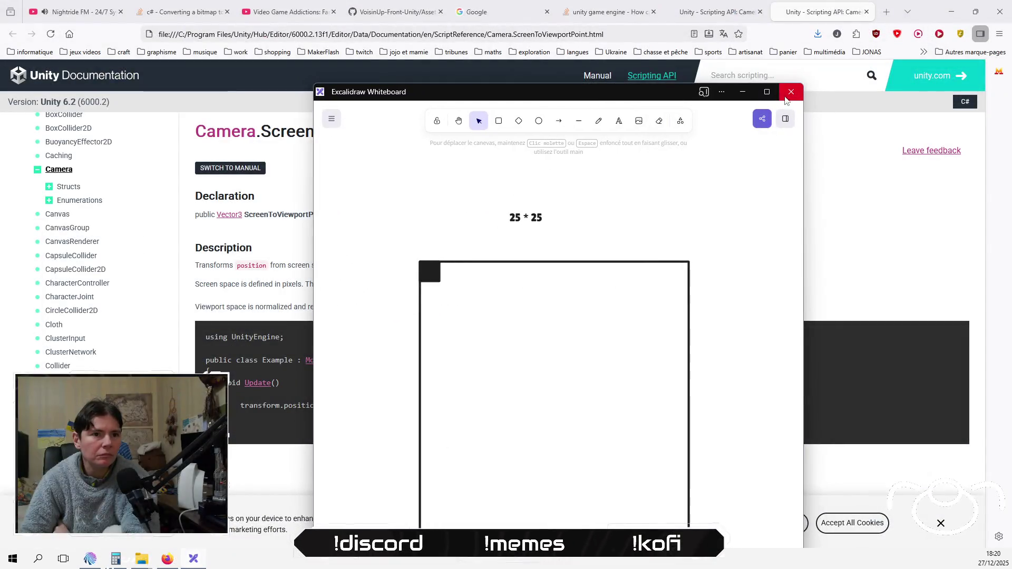
{"action": "left_click", "coordinate": [767, 92]}
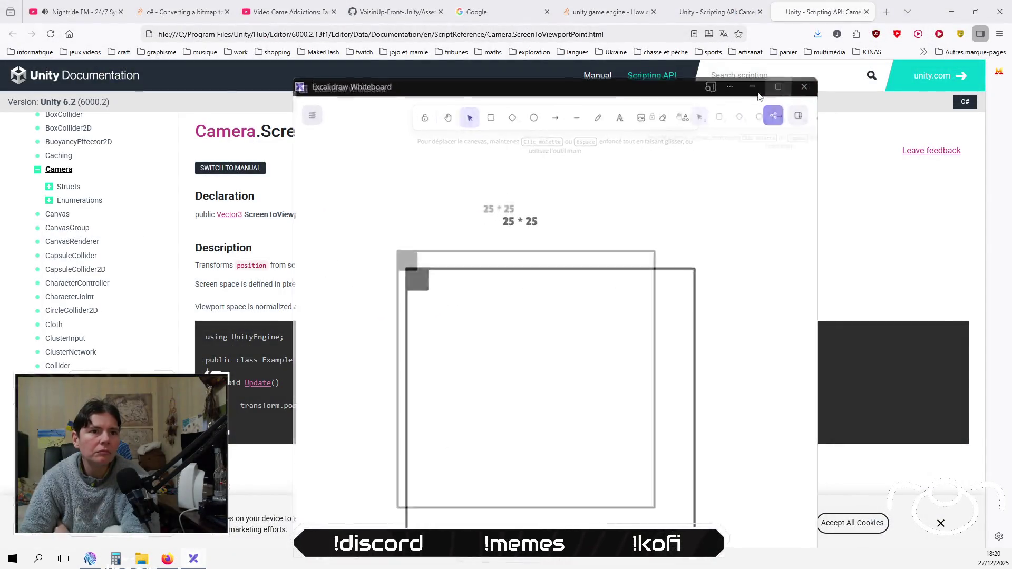
{"action": "left_click", "coordinate": [442, 37]}
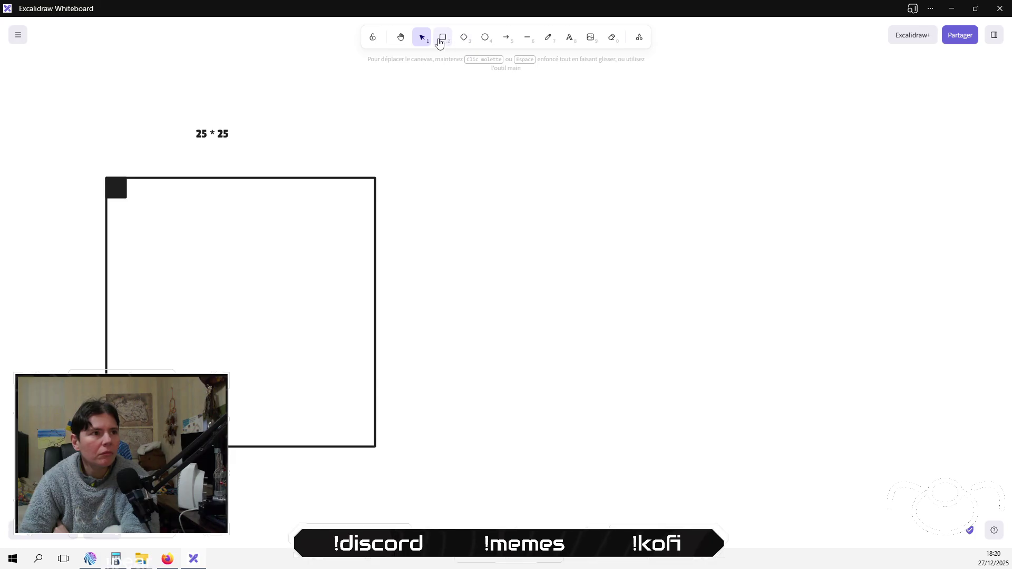
{"action": "mouse_move", "coordinate": [563, 88]}
{"action": "left_mouse_down"}
{"action": "mouse_move", "coordinate": [669, 377]}
{"action": "mouse_move", "coordinate": [801, 497]}
{"action": "mouse_move", "coordinate": [796, 505]}
{"action": "left_mouse_up"}
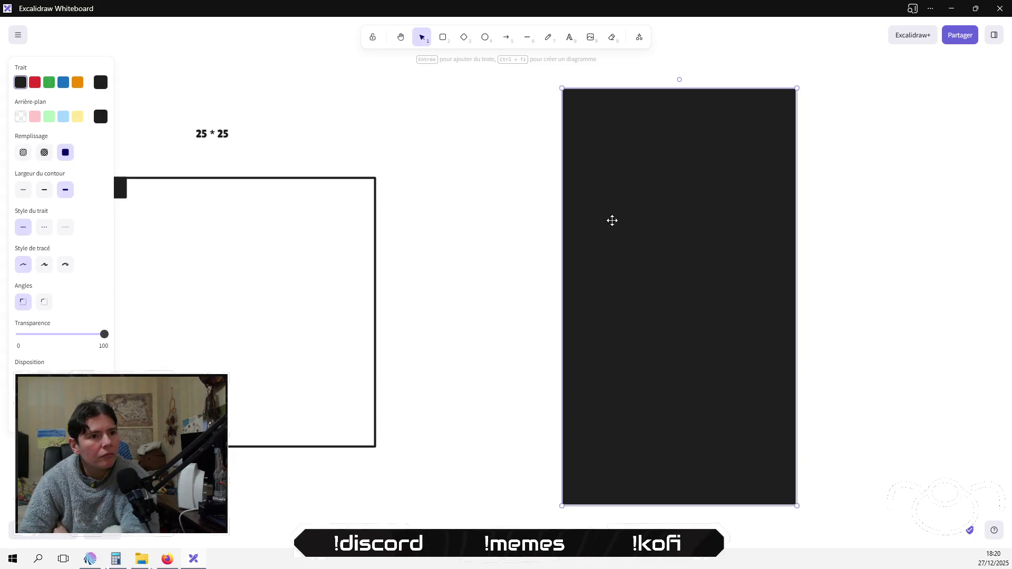
{"action": "left_click", "coordinate": [24, 120]}
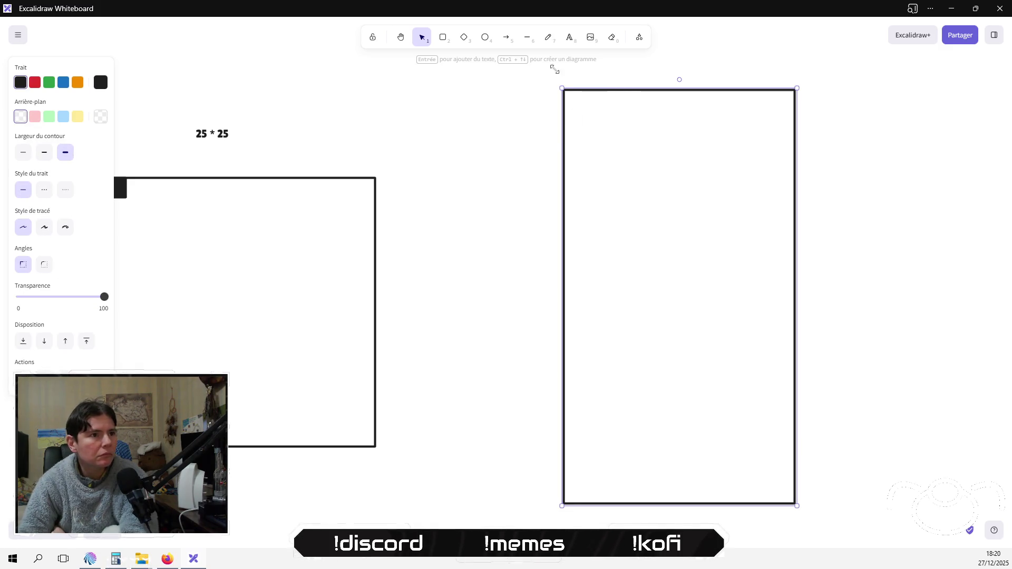
Divide the rectangle into quarters with a vertical and a horizontal middle line
{"action": "left_click", "coordinate": [527, 37]}
{"action": "mouse_move", "coordinate": [675, 88]}
{"action": "left_mouse_down"}
{"action": "mouse_move", "coordinate": [691, 241]}
{"action": "mouse_move", "coordinate": [594, 531]}
{"action": "mouse_move", "coordinate": [656, 497]}
{"action": "mouse_move", "coordinate": [670, 505]}
{"action": "left_mouse_up"}
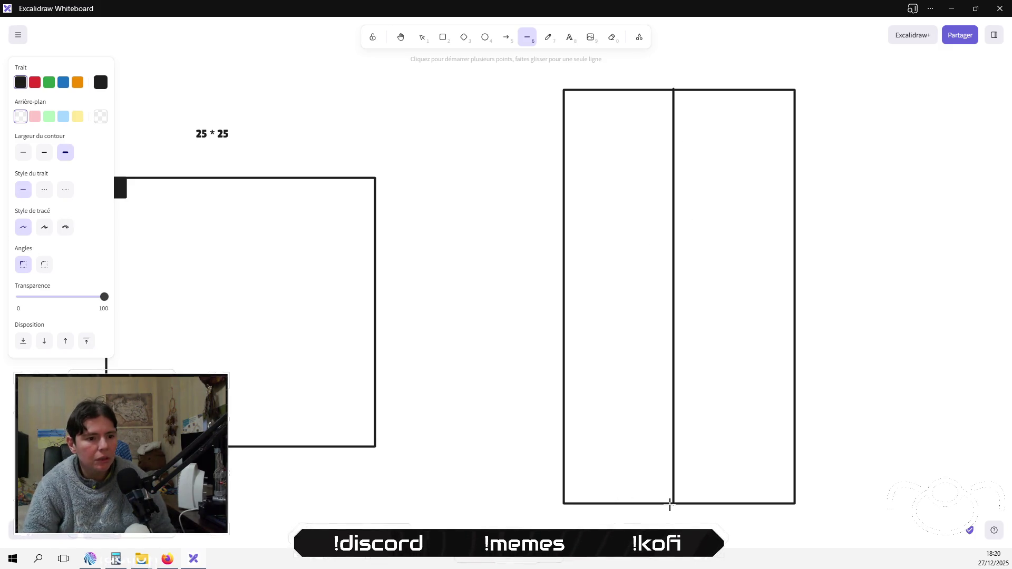
{"action": "left_click", "coordinate": [527, 37]}
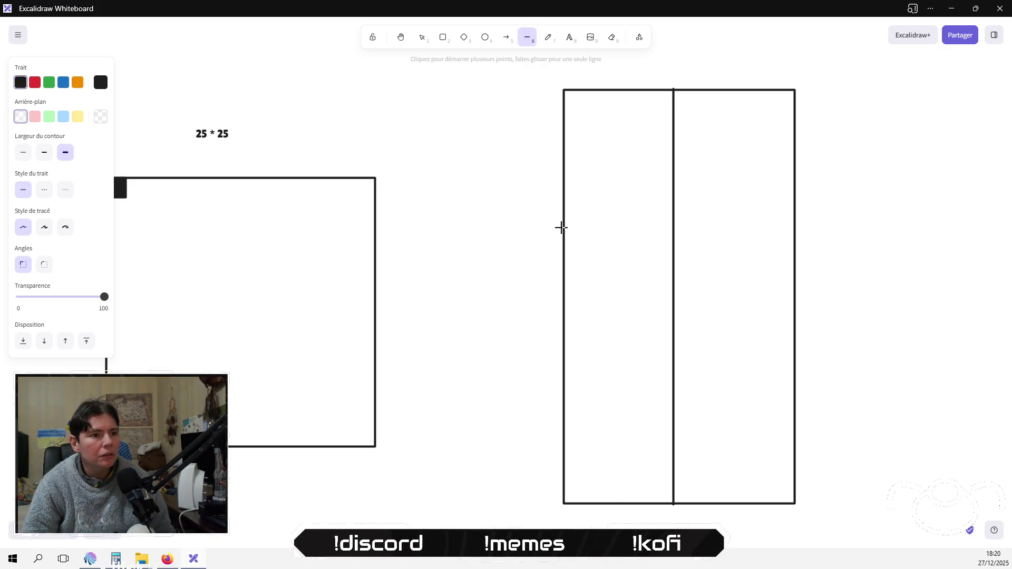
{"action": "mouse_move", "coordinate": [563, 292]}
{"action": "left_mouse_down"}
{"action": "mouse_move", "coordinate": [723, 301]}
{"action": "mouse_move", "coordinate": [795, 283]}
{"action": "left_mouse_up"}
{"action": "left_click", "coordinate": [519, 277]}
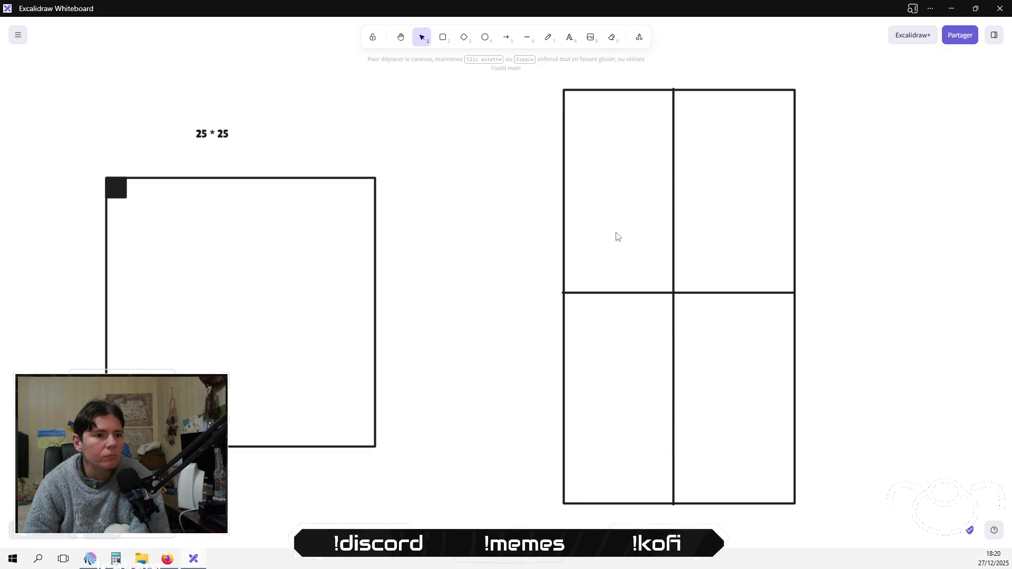
{"action": "left_click_drag", "start_coordinate": [673, 332], "coordinate": [678, 328]}
{"action": "left_click", "coordinate": [495, 310]}
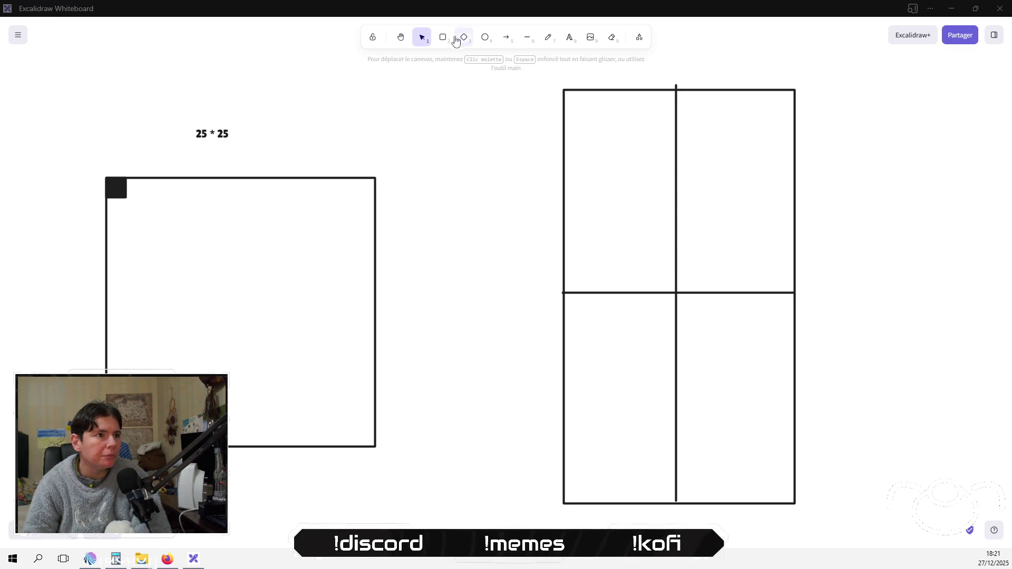
Draw a full-opacity red downward arrow from the centre crossing, no start arrowhead, just left of the middle line
{"action": "left_click", "coordinate": [506, 36]}
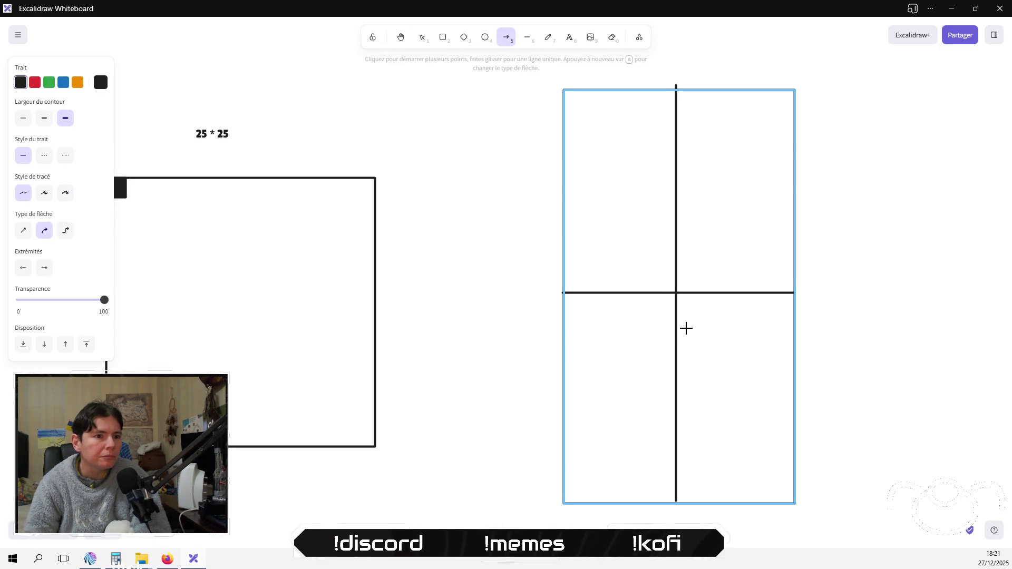
{"action": "left_click", "coordinate": [35, 82]}
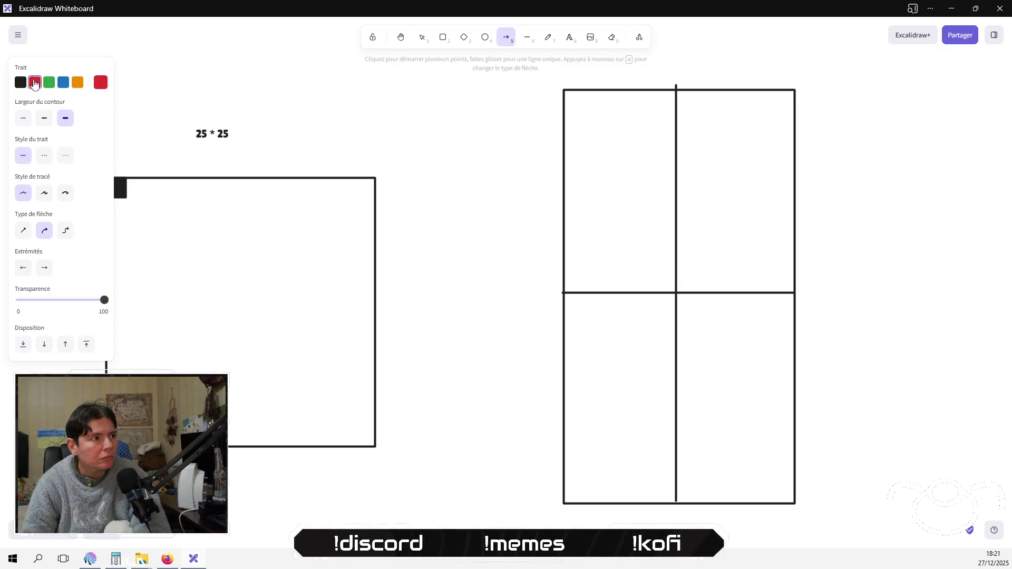
{"action": "left_click_drag", "start_coordinate": [672, 290], "coordinate": [674, 422]}
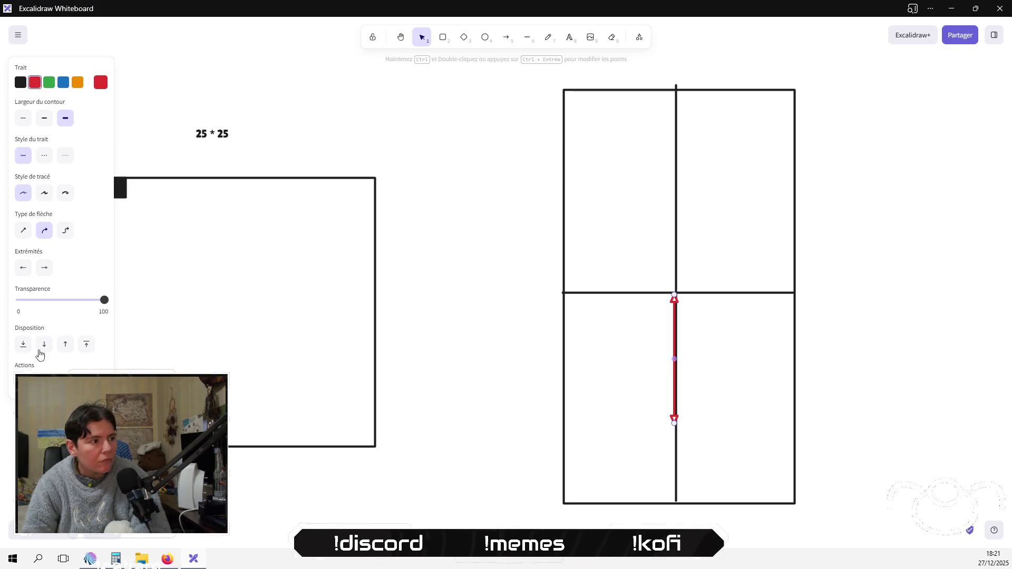
{"action": "left_click", "coordinate": [23, 268]}
{"action": "left_click", "coordinate": [21, 300]}
{"action": "left_click", "coordinate": [24, 268]}
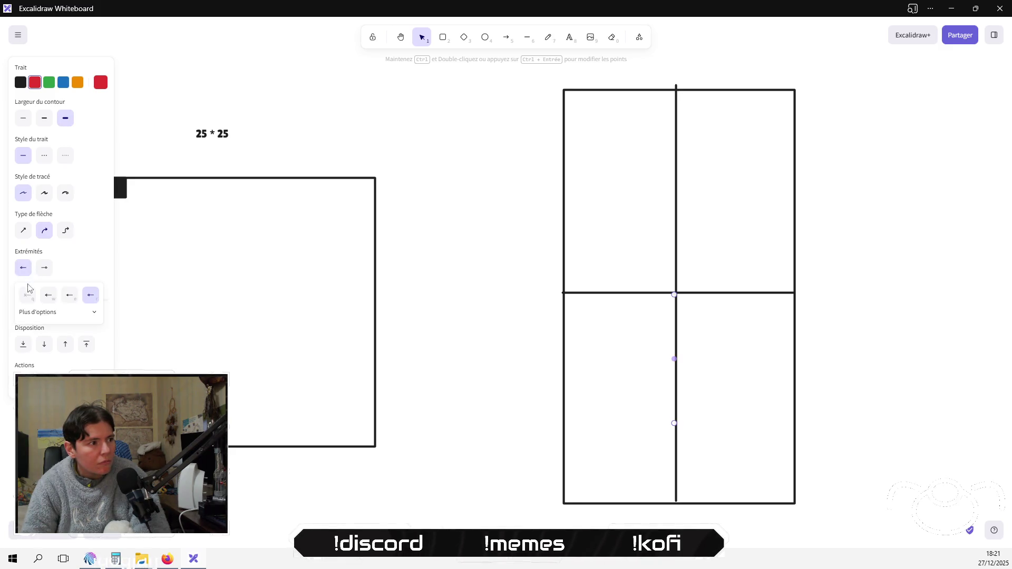
{"action": "left_click", "coordinate": [24, 293]}
{"action": "left_click_drag", "start_coordinate": [65, 299], "coordinate": [111, 301]}
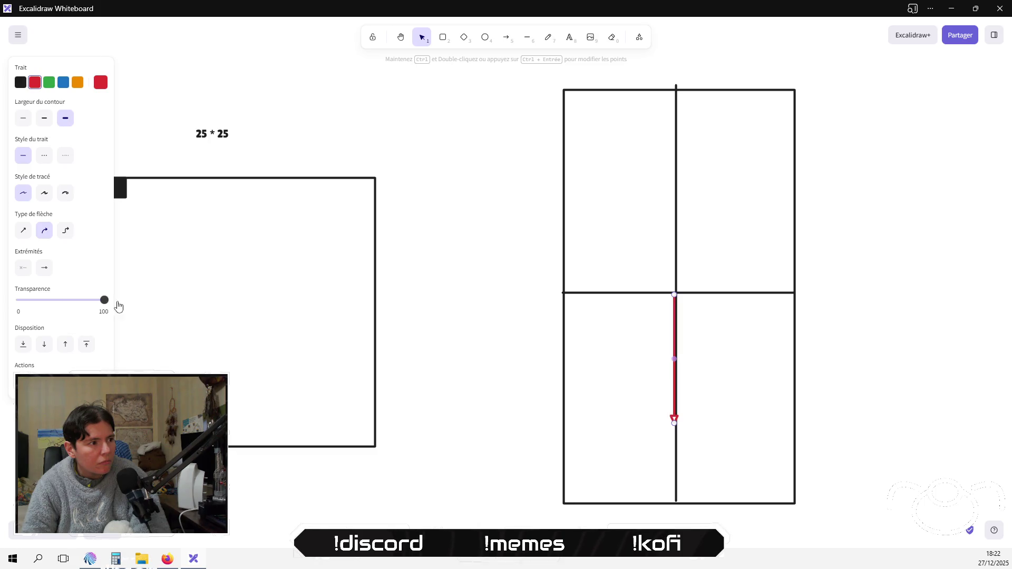
{"action": "left_click", "coordinate": [487, 257]}
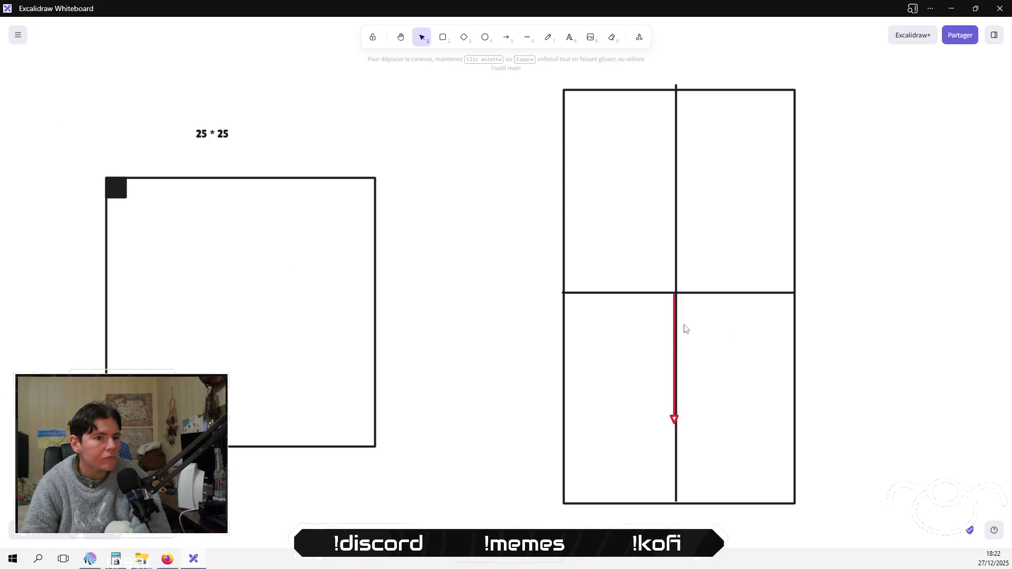
{"action": "left_click_drag", "start_coordinate": [674, 324], "coordinate": [653, 322]}
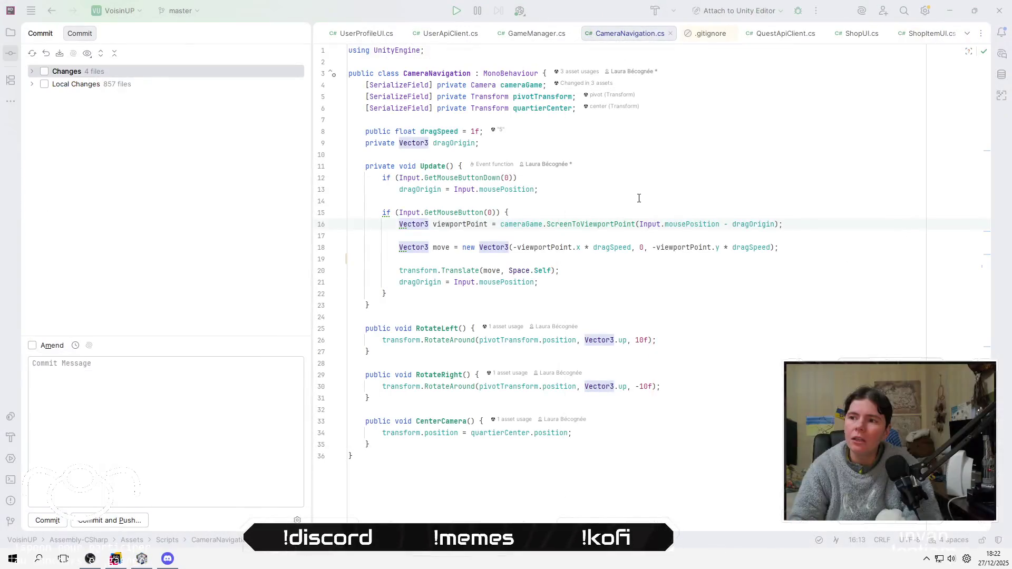
Below the viewportPoint line, add a // comment about the point clicked on screen at drag start
{"action": "left_click", "coordinate": [889, 224]}
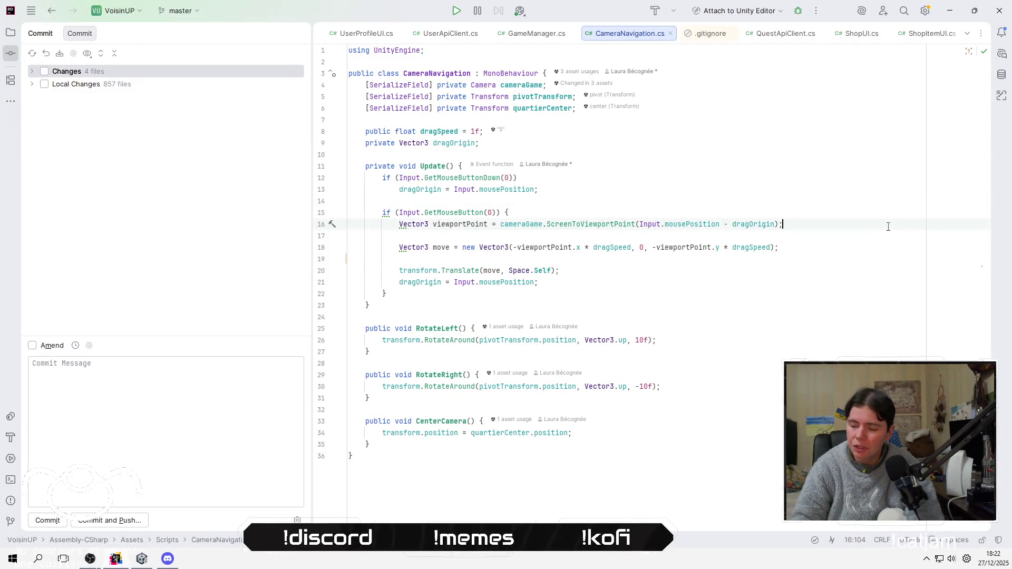
{"action": "key", "text": "Return"}
{"action": "key", "text": "Return"}
{"action": "type", "text": "// sauve l"}
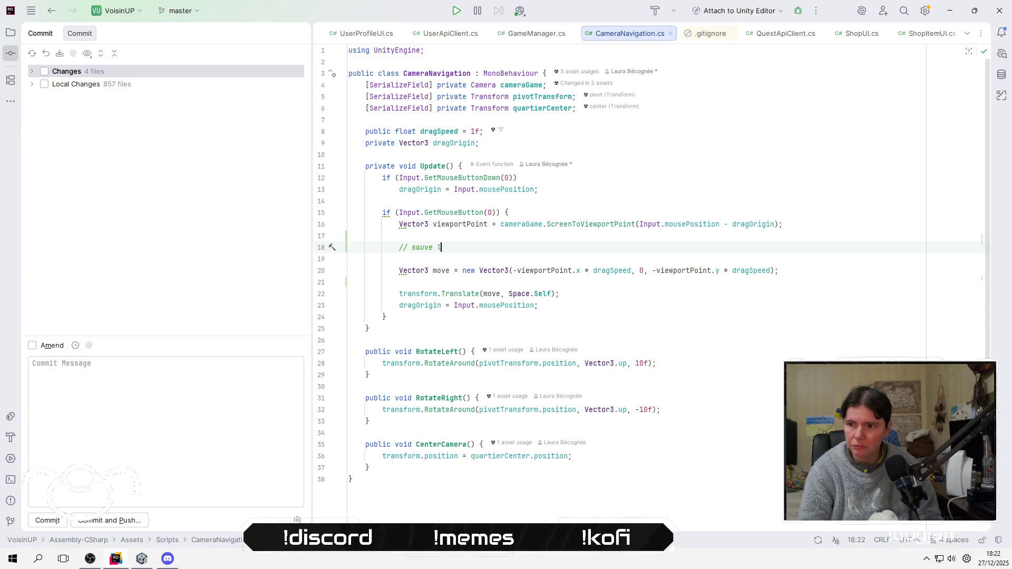
{"action": "type", "text": "du p"}
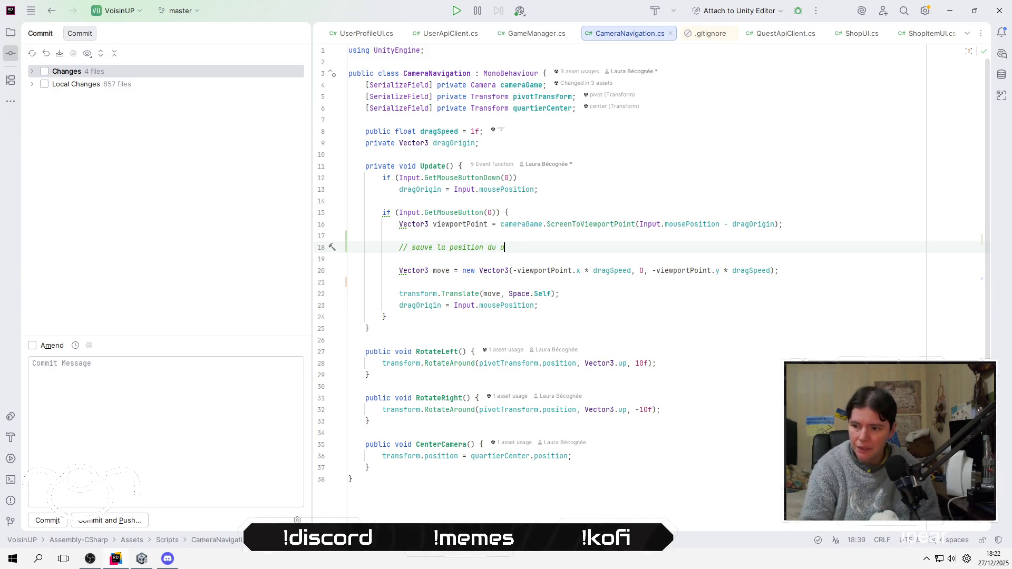
{"action": "type", "text": "oint "}
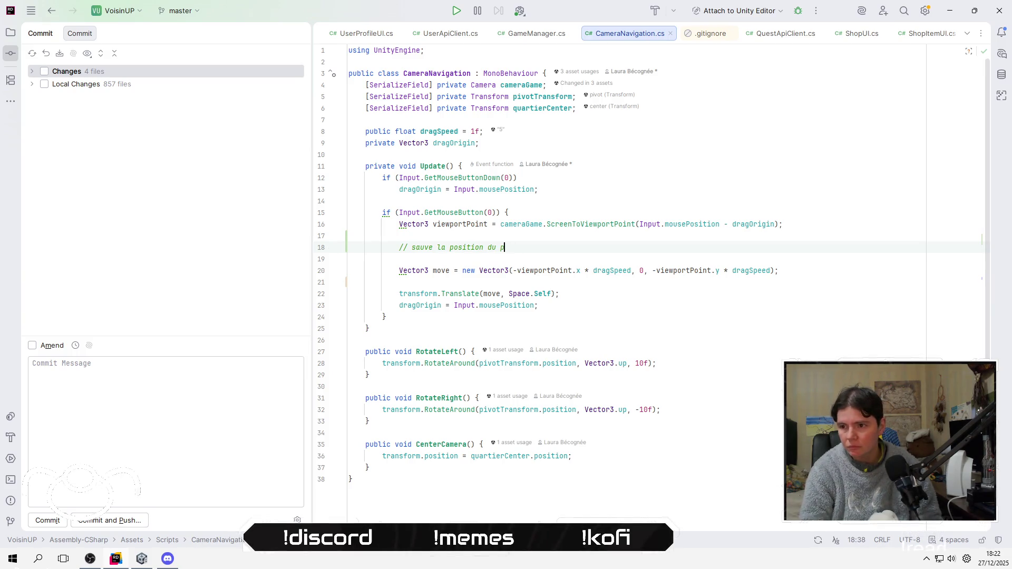
{"action": "type", "text": "clicjé"}
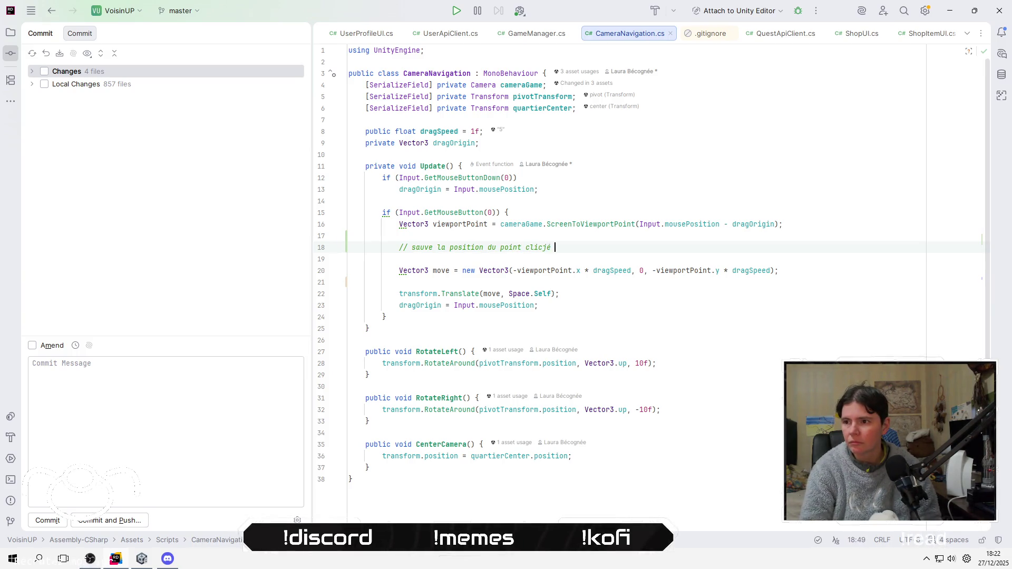
{"action": "key", "text": "BackSpace"}
{"action": "type", "text": "qué sur l"}
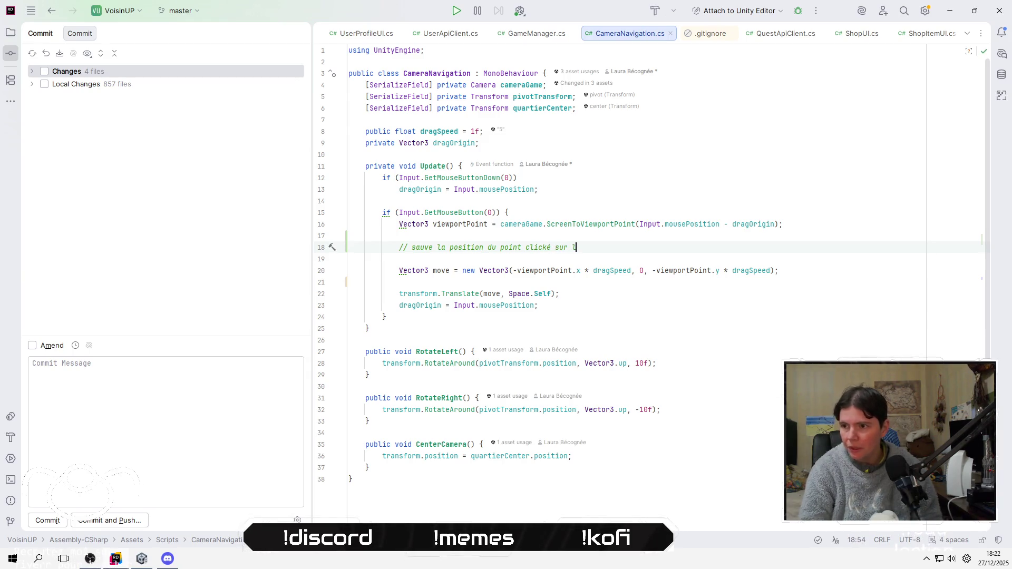
{"action": "type", "text": "'ecran"}
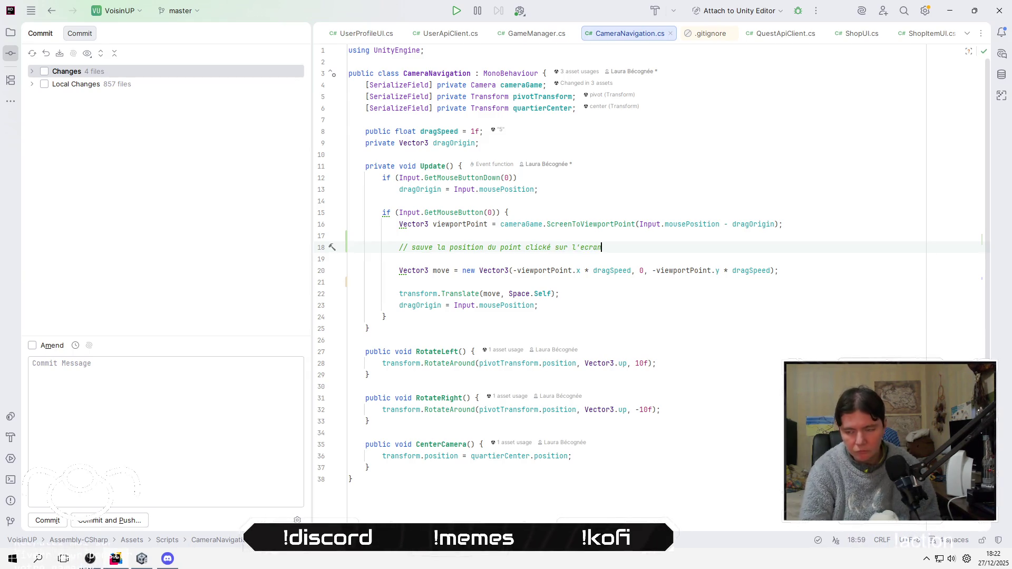
{"action": "type", "text": " au nmo"}
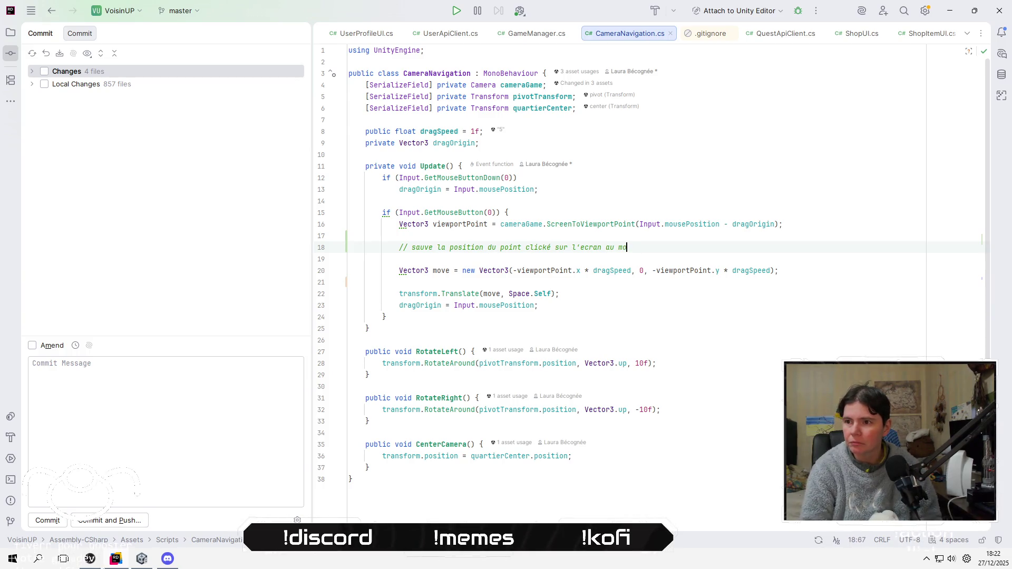
{"action": "type", "text": "ment cr"}
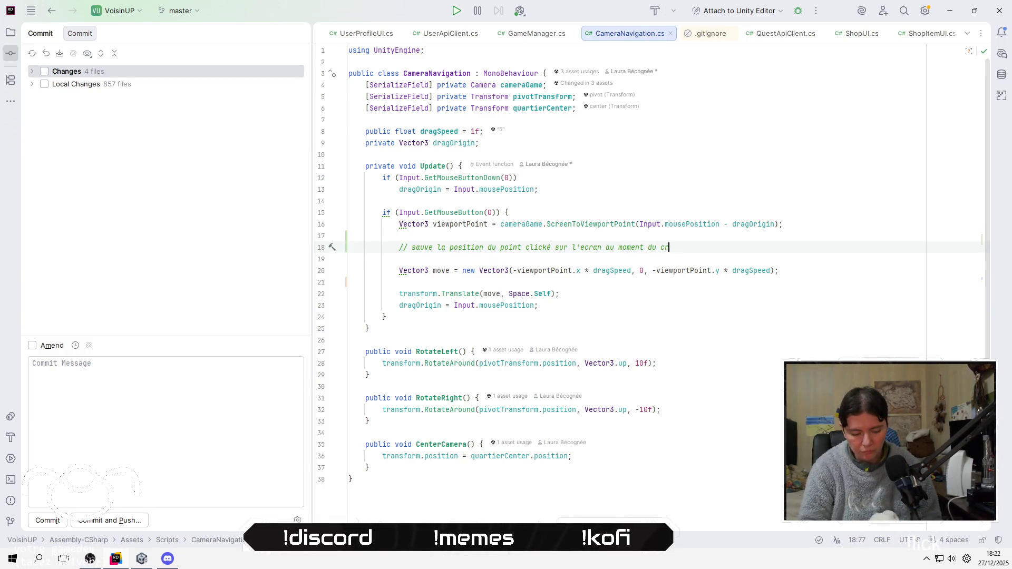
{"action": "type", "text": "oag"}
{"action": "key", "text": "Return"}
{"action": "key", "text": "Return"}
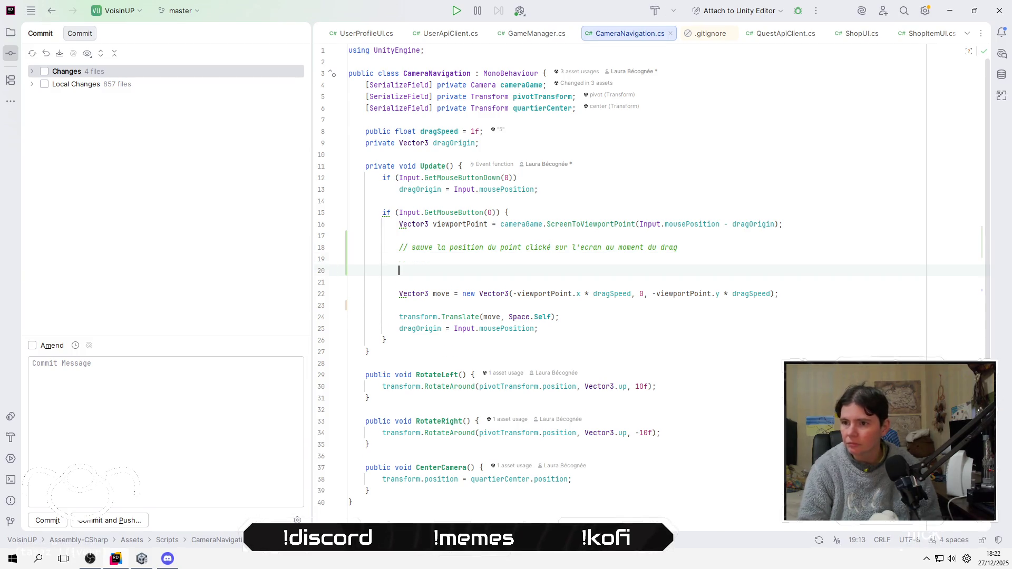
Add comments on the finger-release point and 'traduire ça en delta pour bouger la cam'
{"action": "type", "text": "//track la"}
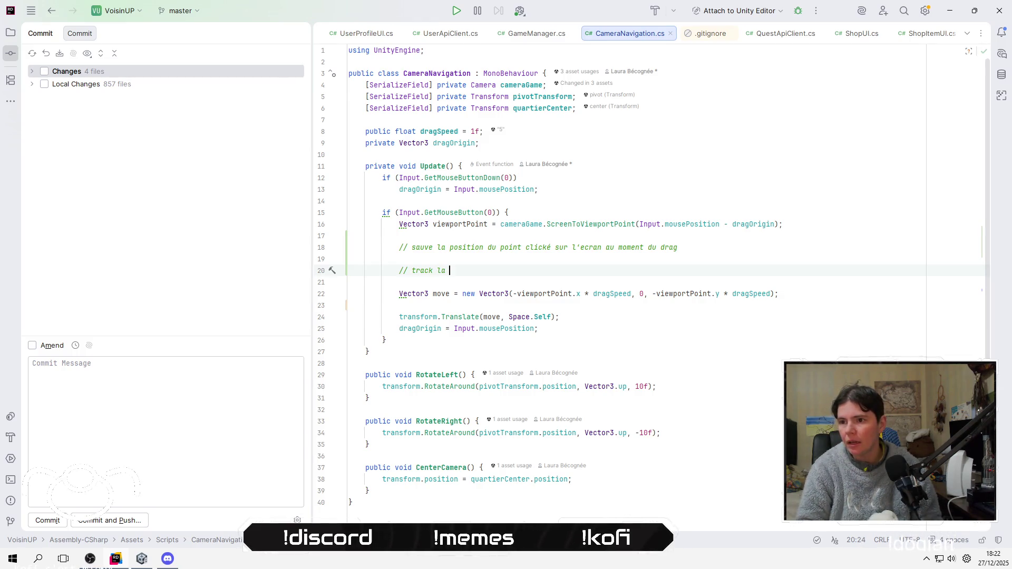
{"action": "type", "text": "position du point quand on relache le do"}
{"action": "key", "text": "BackSpace"}
{"action": "key", "text": "BackSpace"}
{"action": "type", "text": "t"}
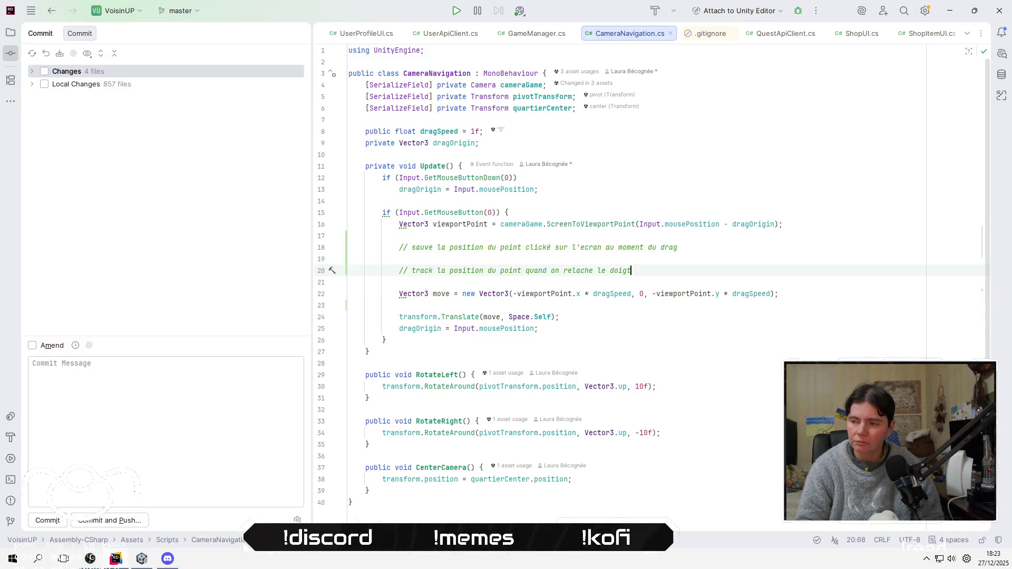
{"action": "key", "text": "Return"}
{"action": "key", "text": "Return"}
{"action": "type", "text": "// "}
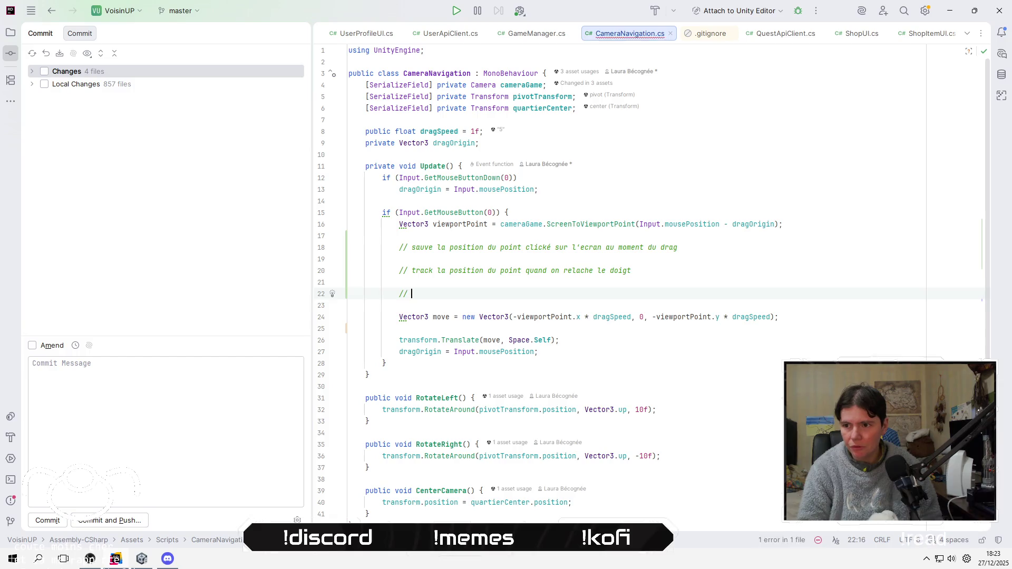
{"action": "type", "text": "trire "}
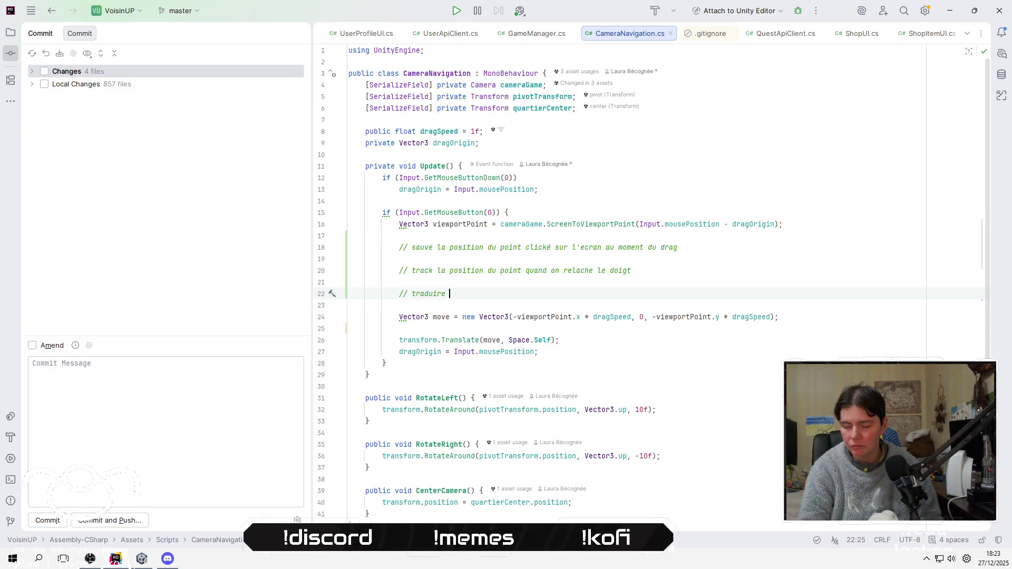
{"action": "type", "text": "e "}
{"action": "type", "text": "n delata"}
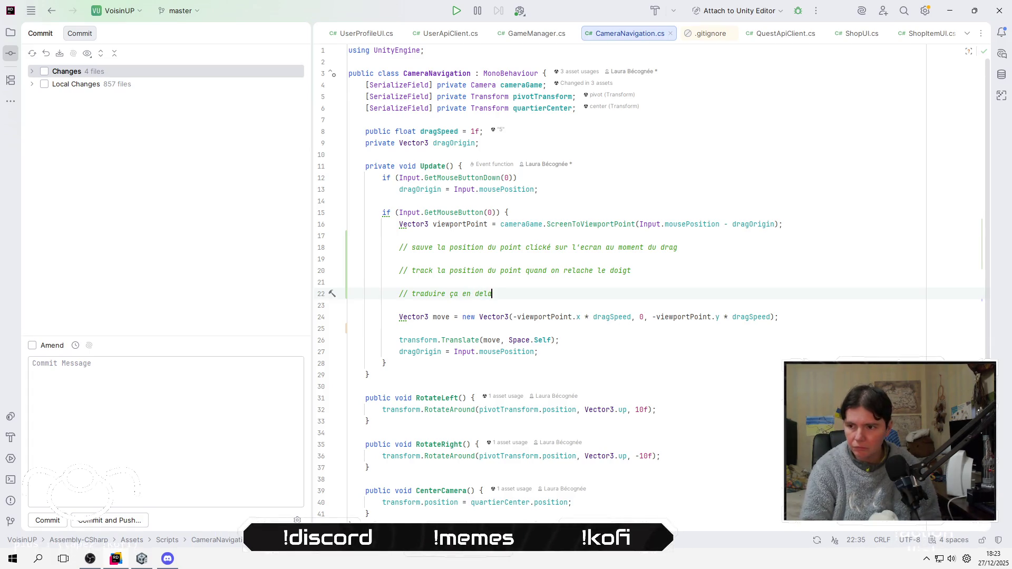
{"action": "key", "text": "BackSpace"}
{"action": "key", "text": "BackSpace"}
{"action": "type", "text": "ta pour"}
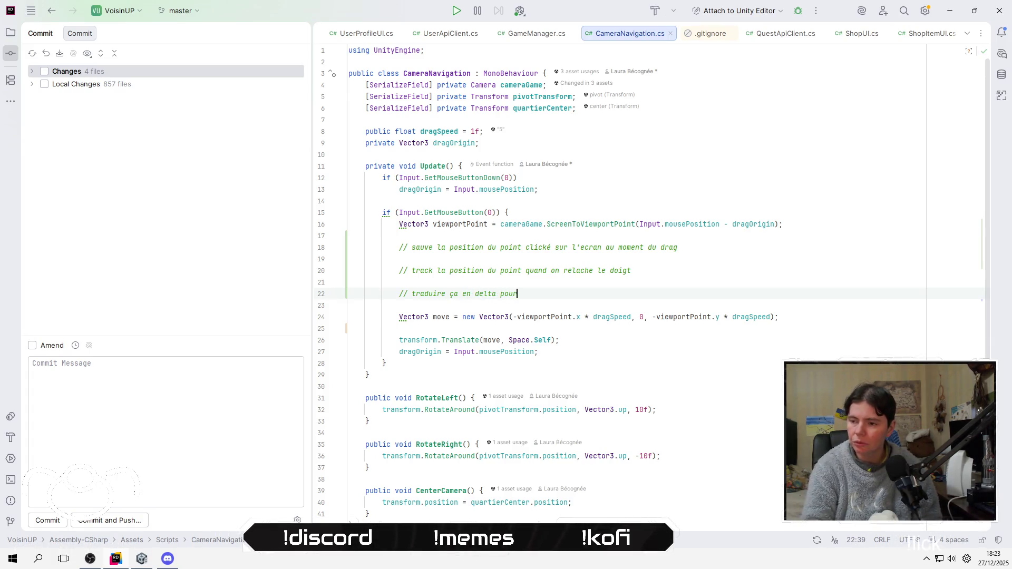
{"action": "type", "text": " bouger la cam"}
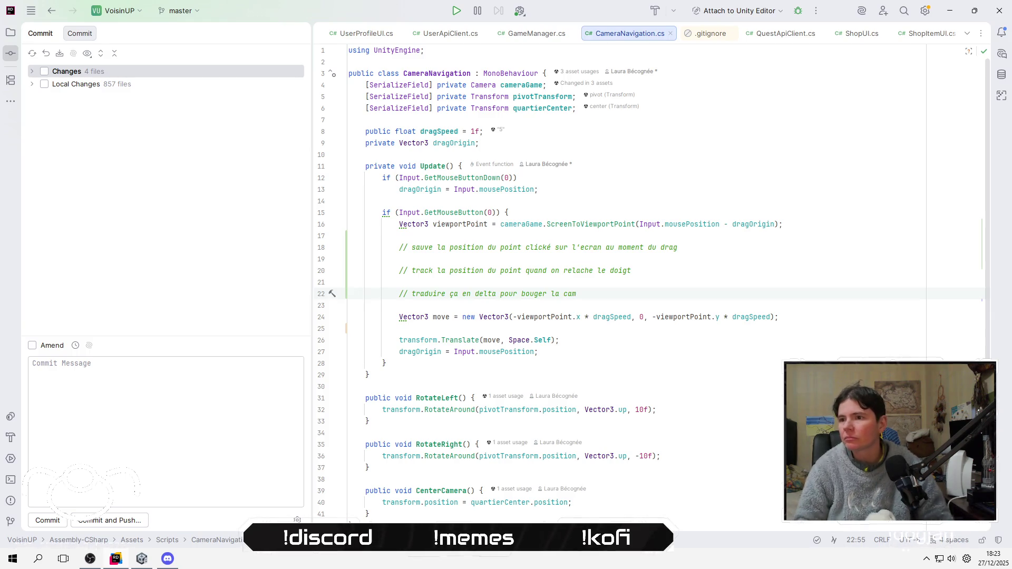
{"action": "key", "text": "Up"}
{"action": "key", "text": "Up"}
{"action": "key", "text": "Up"}
{"action": "key", "text": "Up"}
{"action": "key", "text": "Up"}
{"action": "key", "text": "Up"}
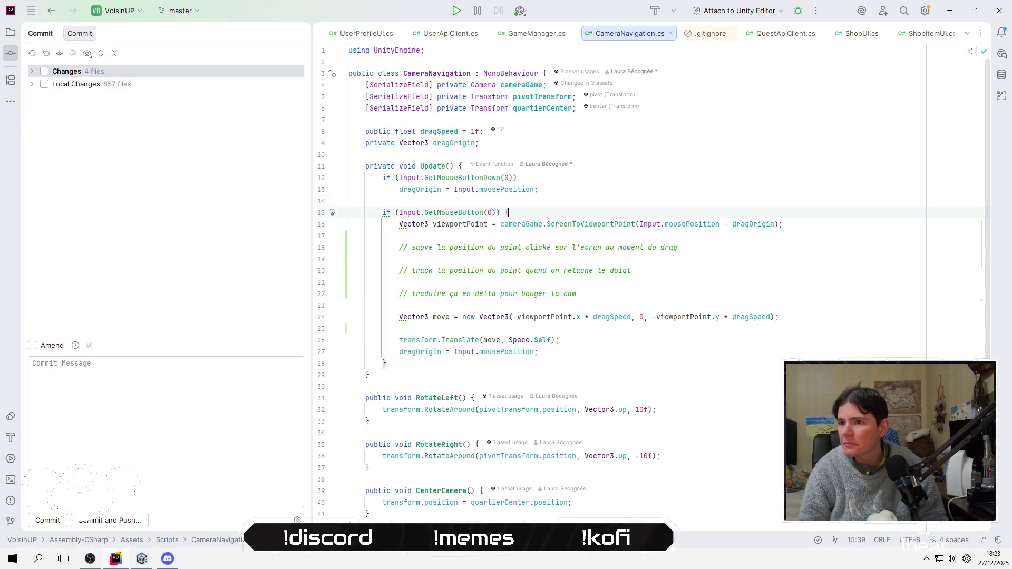
Duplicate the dragOrigin field declaration onto a new line below it, trimming the copied name
{"action": "key", "text": "Down"}
{"action": "key", "text": "Left"}
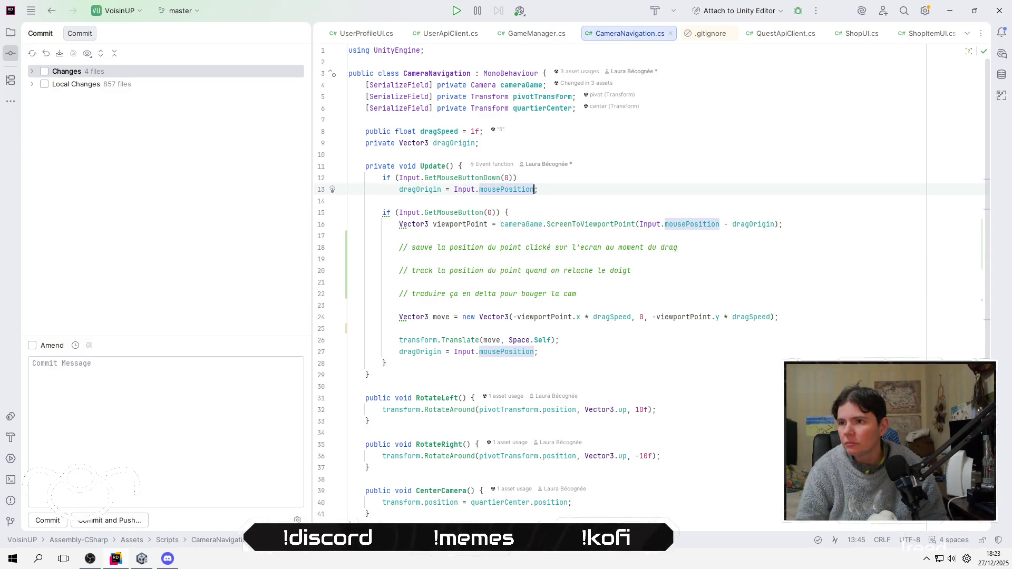
{"action": "key", "text": "Up"}
{"action": "key", "text": "Up"}
{"action": "key", "text": "Up"}
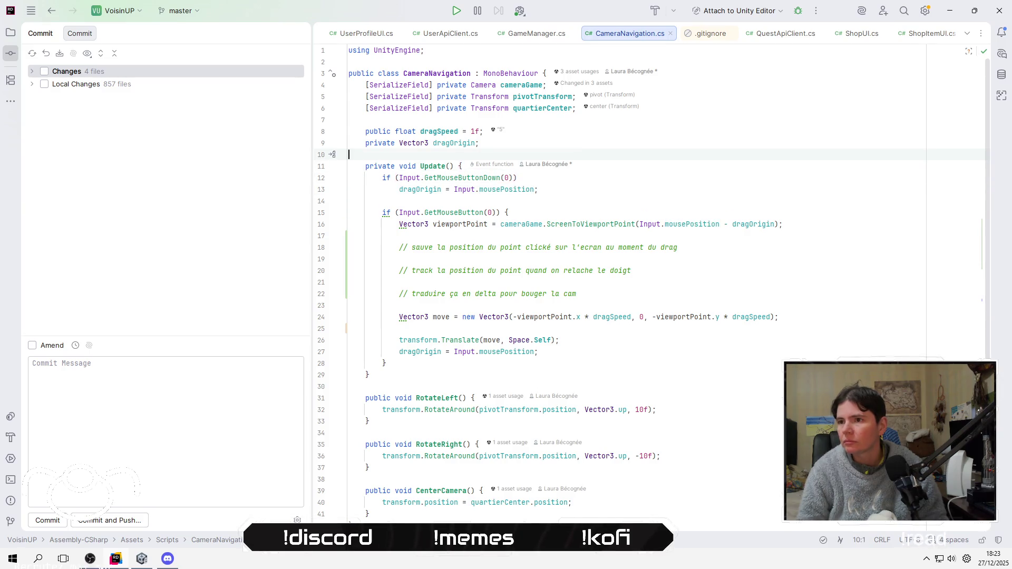
{"action": "key", "text": "Return"}
{"action": "key", "text": "Up"}
{"action": "key", "text": "Up"}
{"action": "key", "text": "shift+End"}
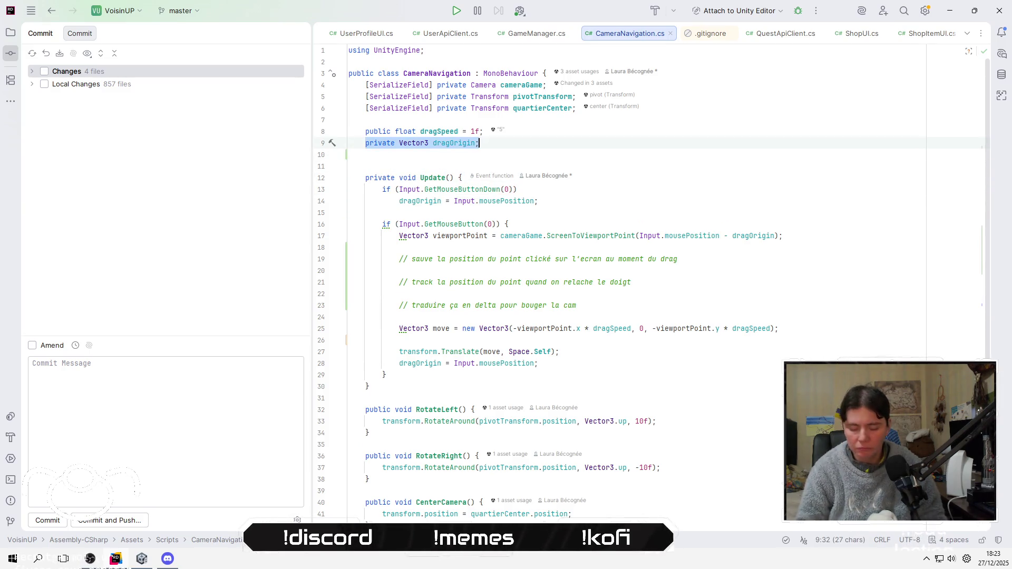
{"action": "key", "text": "ctrl+c"}
{"action": "key", "text": "Down"}
{"action": "key", "text": "ctrl+v"}
{"action": "key", "text": "Left"}
{"action": "key", "text": "BackSpace"}
{"action": "key", "text": "BackSpace"}
{"action": "key", "text": "BackSpace"}
{"action": "key", "text": "BackSpace"}
{"action": "key", "text": "BackSpace"}
{"action": "key", "text": "BackSpace"}
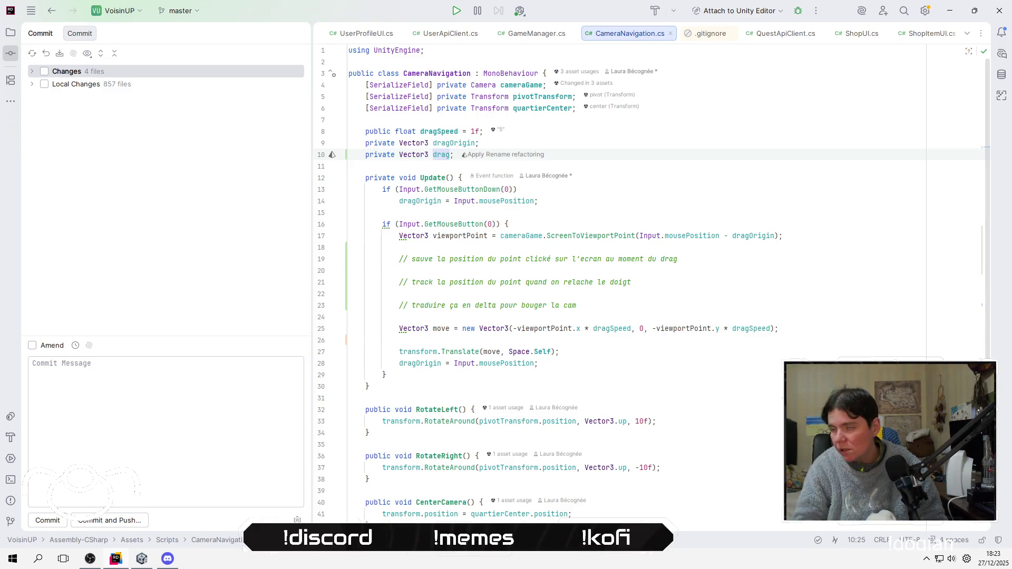
{"action": "key", "text": "Home"}
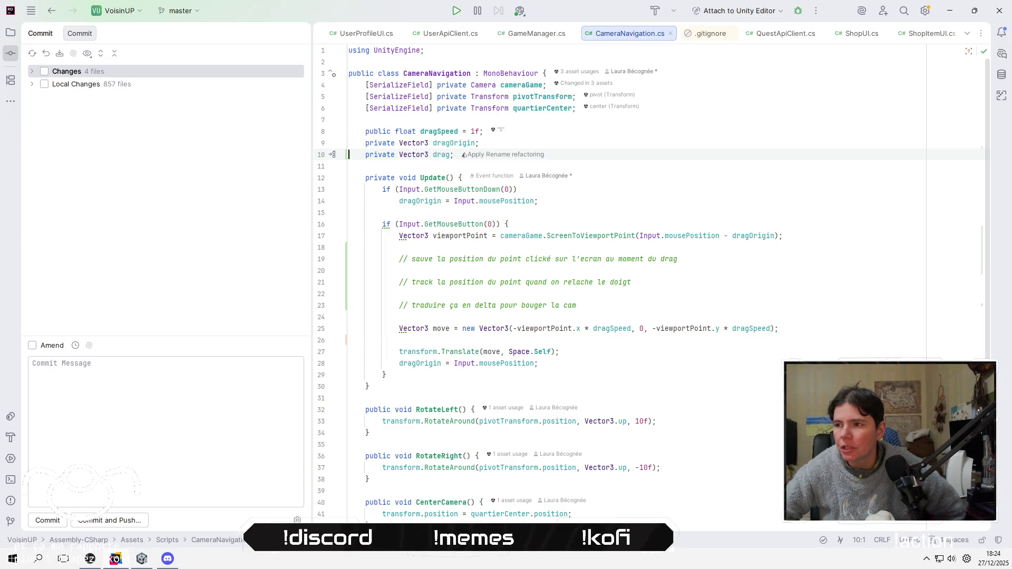
Remove the mousePosition - dragOrigin offset from ScreenToViewportPoint and delete the viewportPoint line
{"action": "key", "text": "Down"}
{"action": "key", "text": "Down"}
{"action": "key", "text": "Down"}
{"action": "key", "text": "Down"}
{"action": "key", "text": "Down"}
{"action": "key", "text": "End"}
{"action": "key", "text": "Left"}
{"action": "key", "text": "ctrl+shift+Left"}
{"action": "key", "text": "ctrl+shift+Left"}
{"action": "key", "text": "ctrl+shift+Left"}
{"action": "key", "text": "ctrl+shift+Left"}
{"action": "key", "text": "ctrl+shift+Left"}
{"action": "key", "text": "BackSpace"}
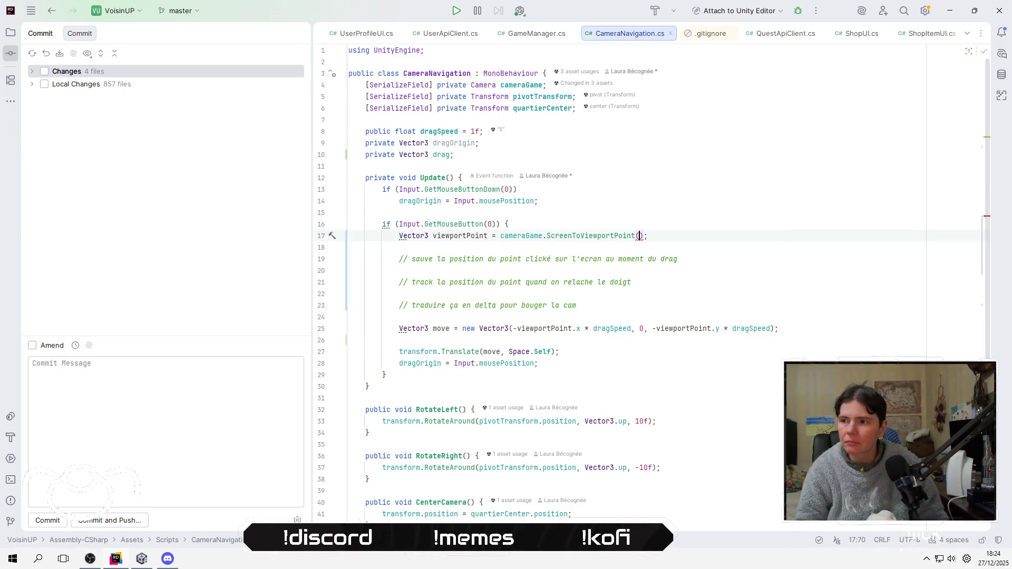
{"action": "key", "text": "Home"}
{"action": "key", "text": "shift+End"}
{"action": "key", "text": "BackSpace"}
{"action": "key", "text": "BackSpace"}
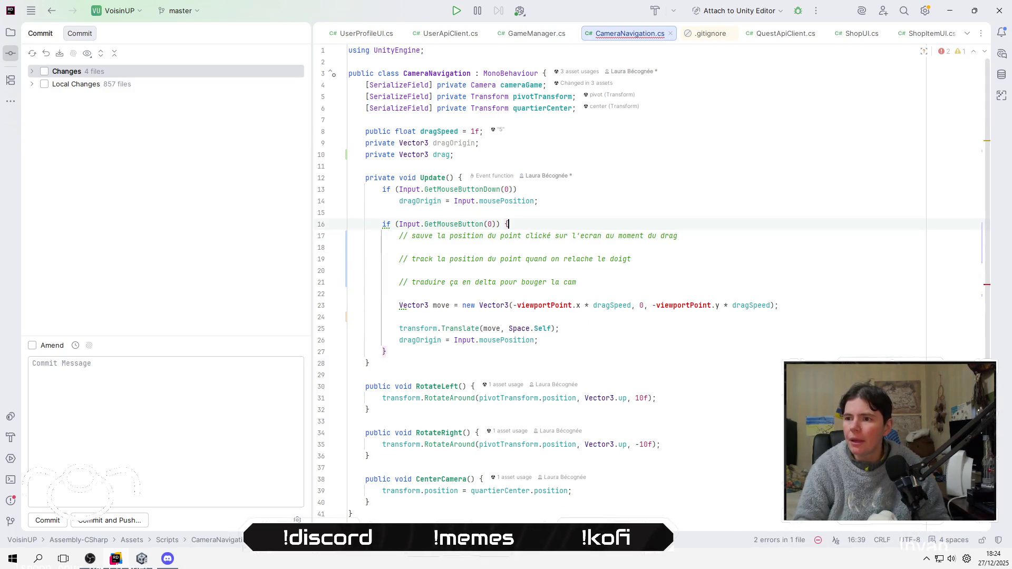
{"action": "left_click", "coordinate": [512, 305]}
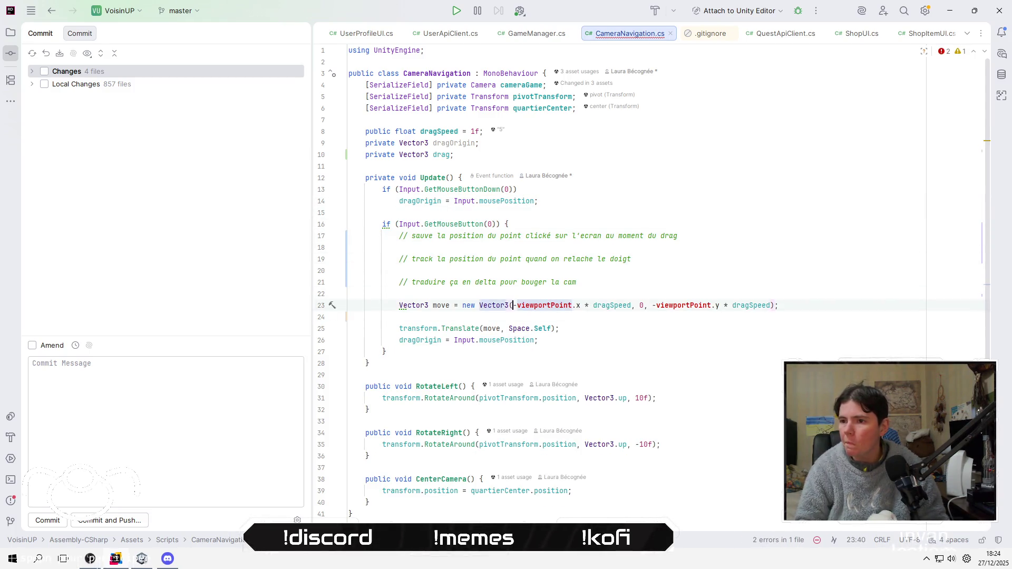
Delete the Vector3 move line from the drag block
{"action": "key", "text": "ctrl+alt+Return"}
{"action": "key", "text": "ctrl+v"}
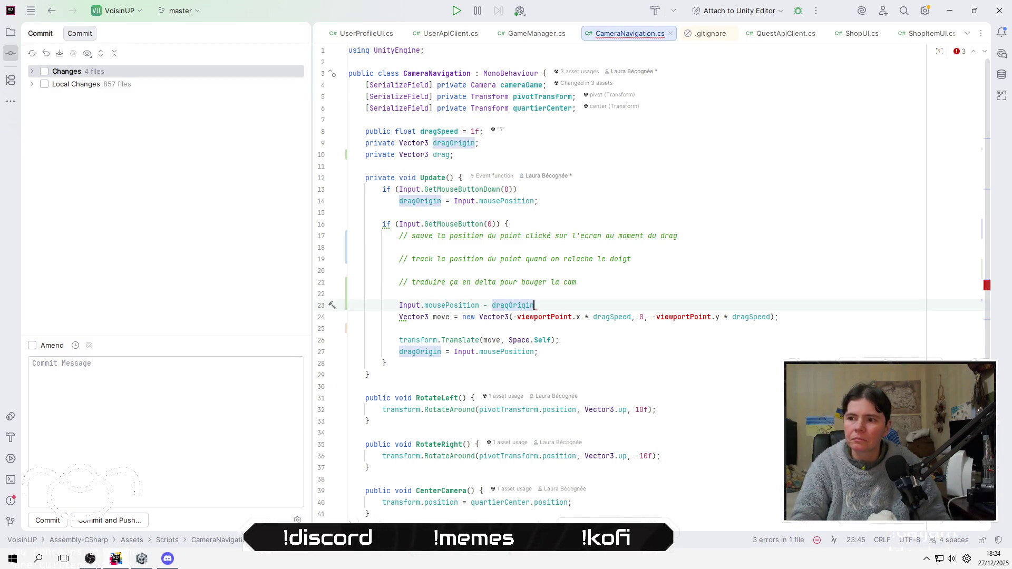
{"action": "key", "text": "shift+Home"}
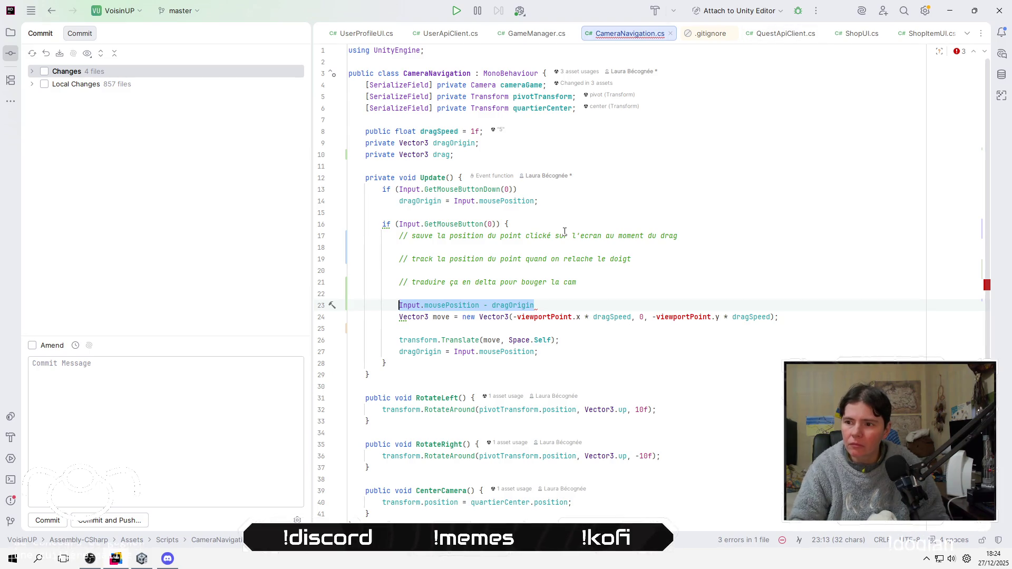
{"action": "mouse_move", "coordinate": [454, 343]}
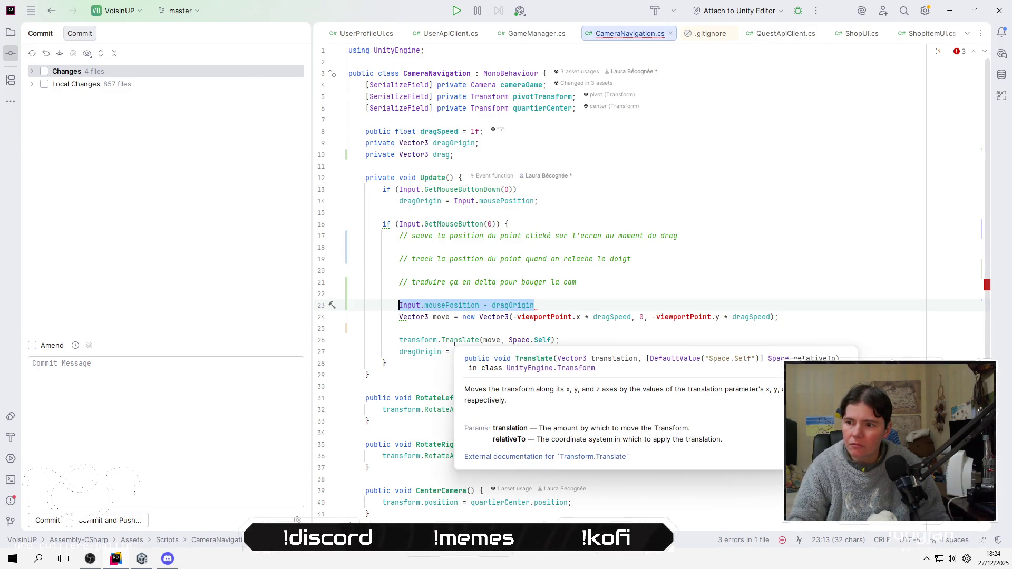
{"action": "key", "text": "BackSpace"}
{"action": "key", "text": "Right"}
{"action": "key", "text": "shift+Down"}
{"action": "key", "text": "BackSpace"}
{"action": "key", "text": "Up"}
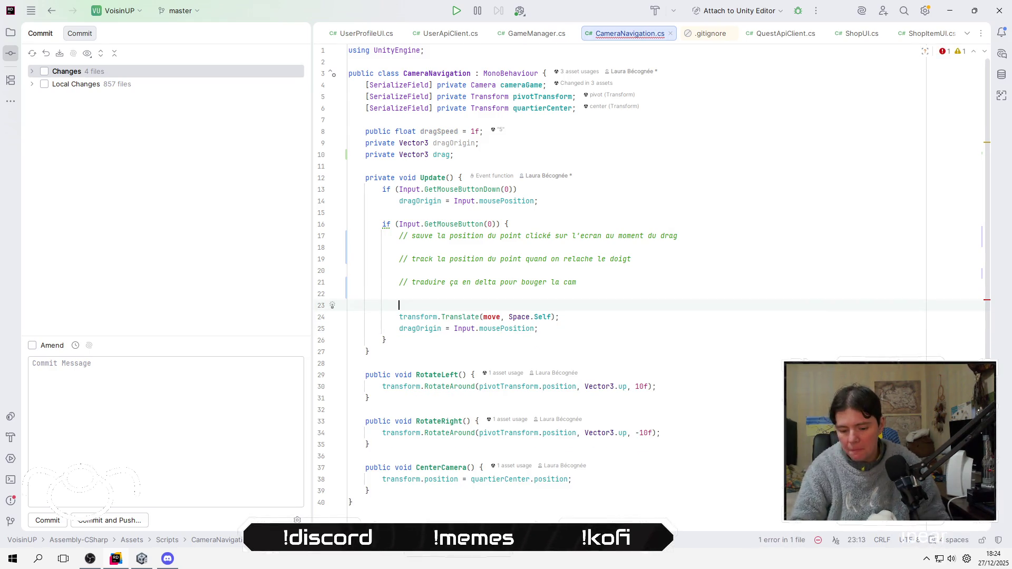
{"action": "key", "text": "Delete"}
Replace move in transform.Translate with Input.mousePosition - dragOrigin
{"action": "left_click", "coordinate": [496, 305]}
{"action": "double_click", "coordinate": [496, 305]}
{"action": "key", "text": "ctrl+v"}
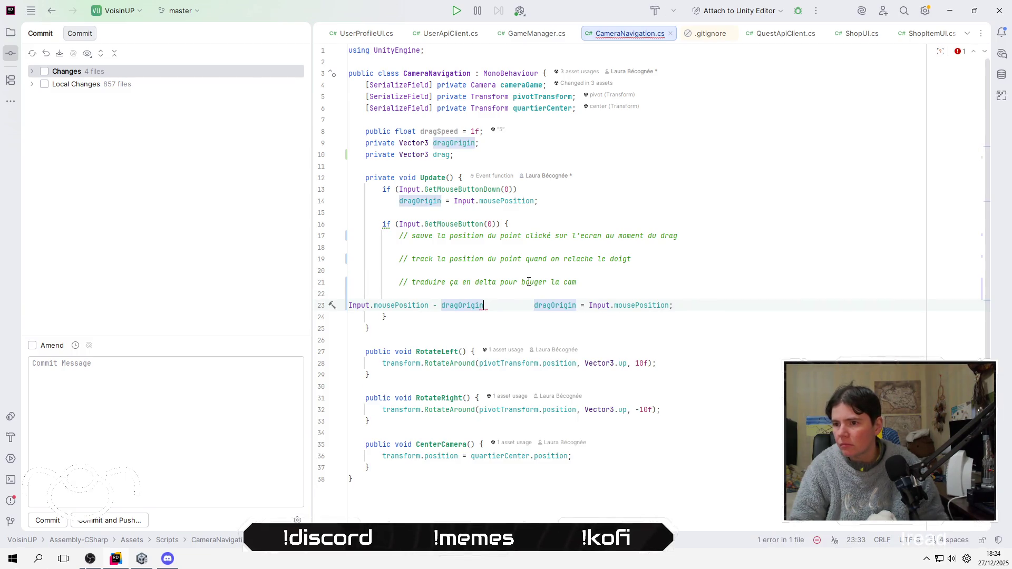
{"action": "key", "text": "ctrl+z"}
{"action": "left_click", "coordinate": [497, 305]}
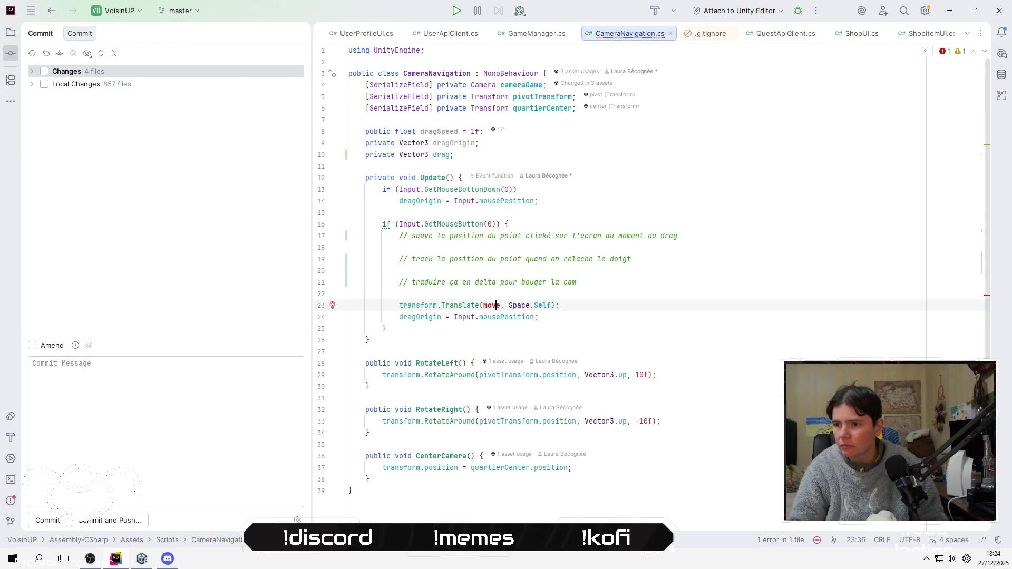
{"action": "double_click", "coordinate": [498, 305]}
{"action": "key", "text": "ctrl+v"}
Add a blank line after the Translate call and switch to Unity to recompile
{"action": "left_click", "coordinate": [573, 338]}
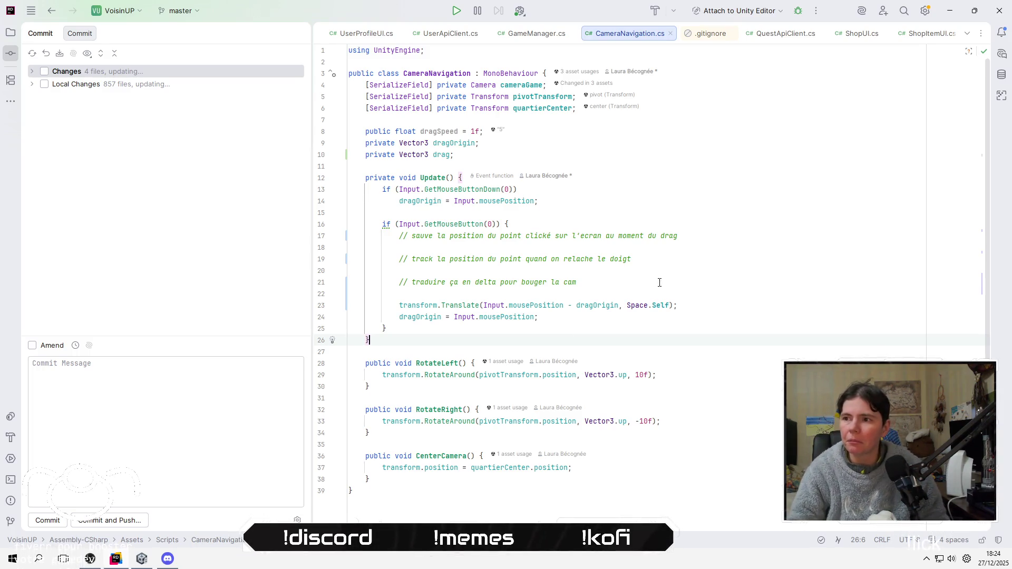
{"action": "left_click", "coordinate": [620, 305]}
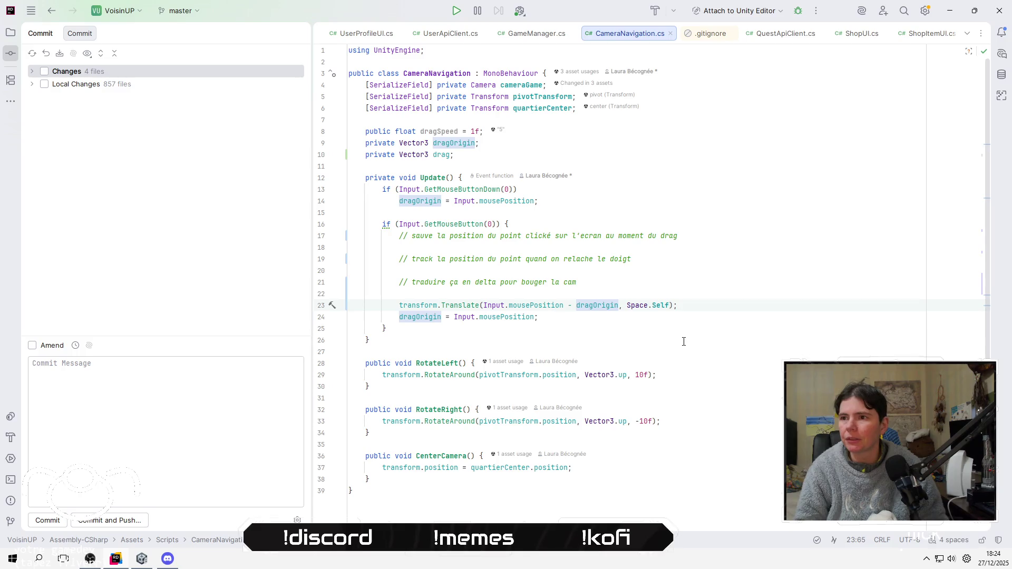
{"action": "key", "text": "Up"}
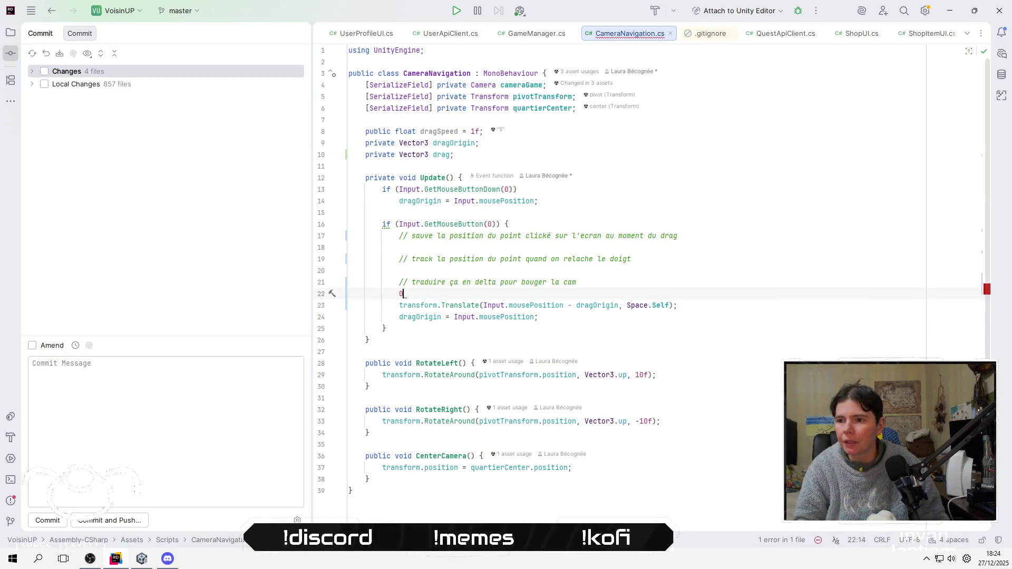
{"action": "key", "text": "Home"}
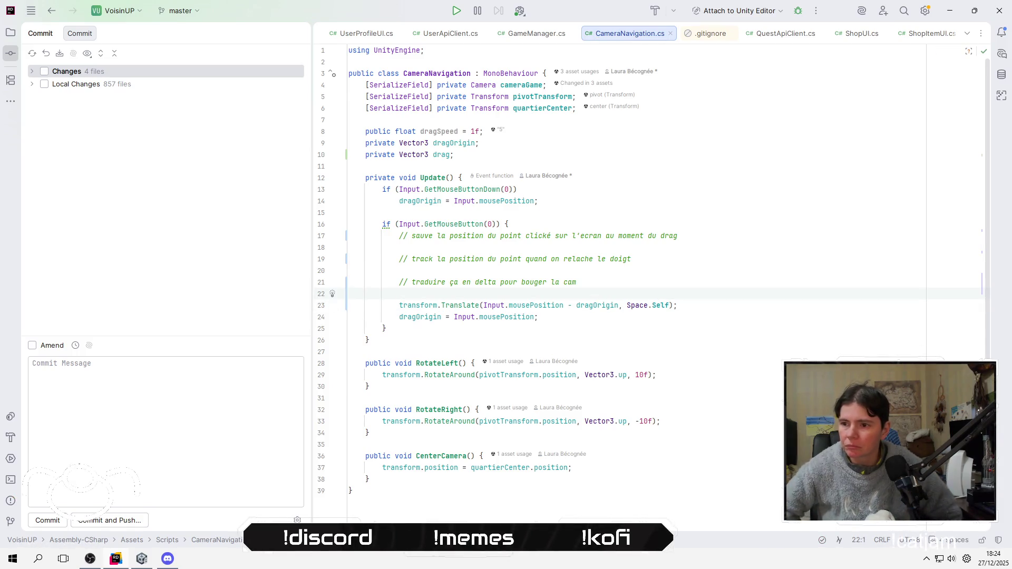
{"action": "key", "text": "Down"}
{"action": "key", "text": "shift+Return"}
{"action": "key", "text": "Up"}
{"action": "key", "text": "Up"}
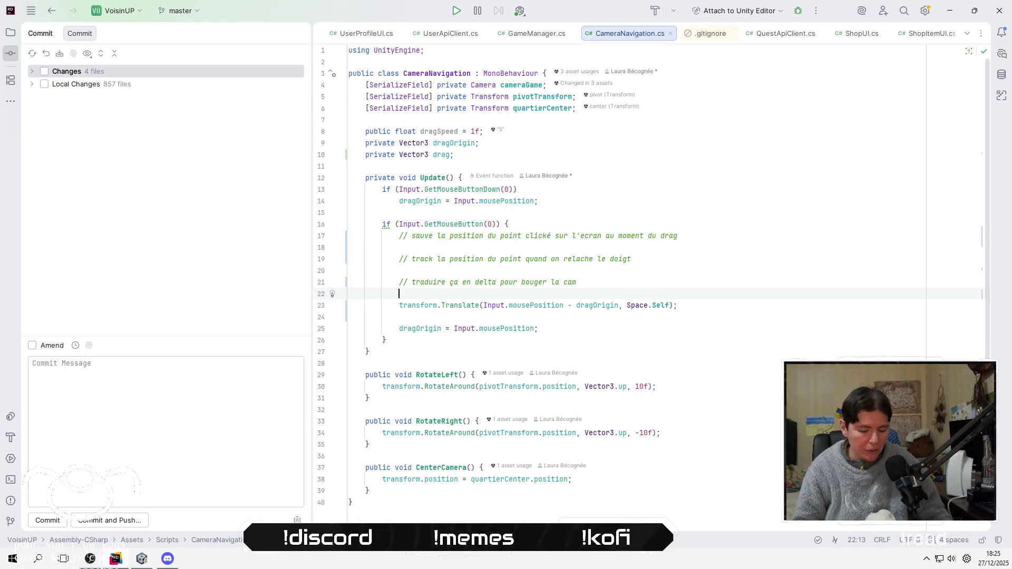
{"action": "key", "text": "alt+Tab"}
{"action": "left_click", "coordinate": [420, 150]}
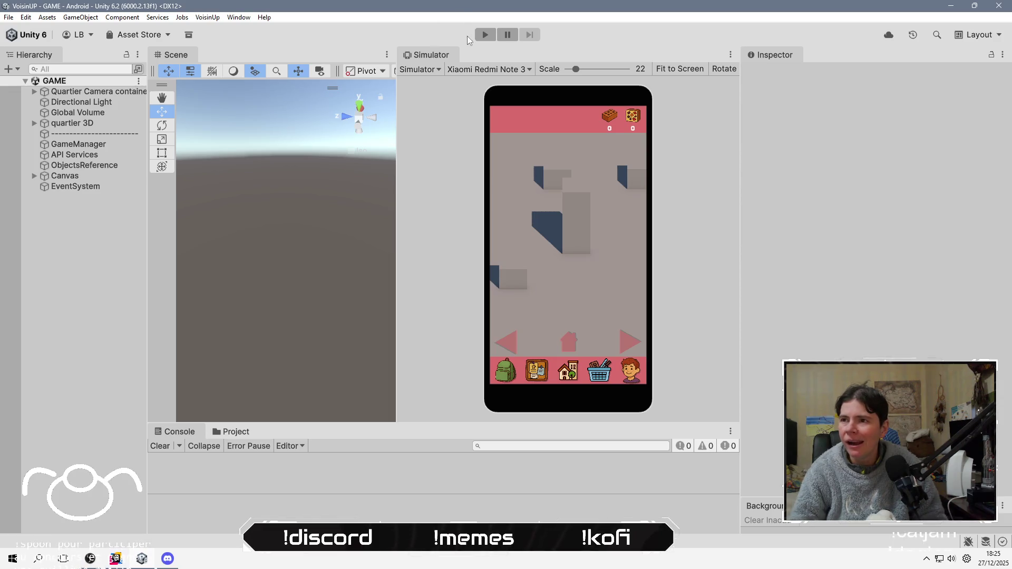
Play the game, select Quartier Camera container, and drag in the simulator while watching its Transform
{"action": "left_click", "coordinate": [484, 35]}
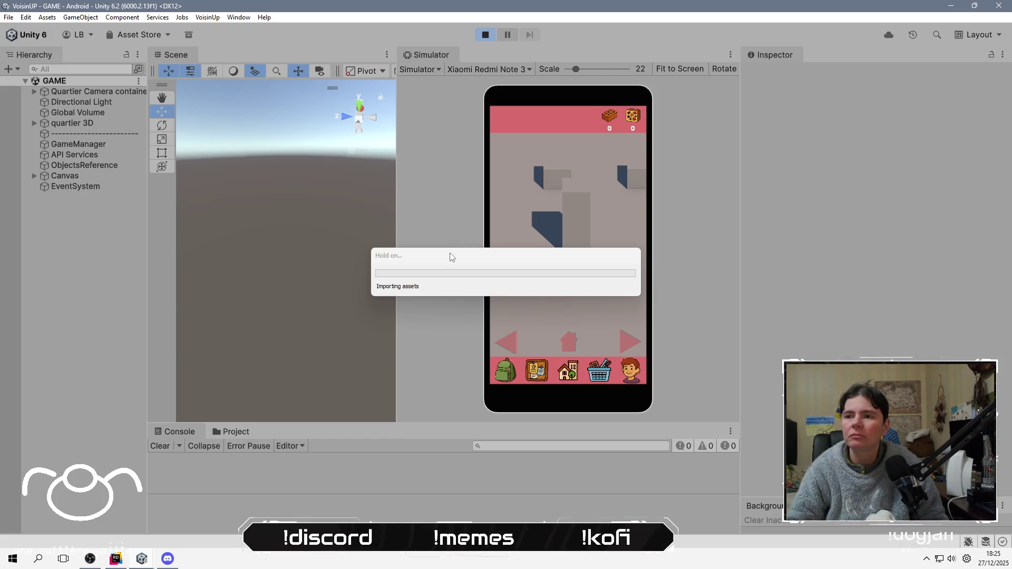
{"action": "left_click", "coordinate": [451, 263]}
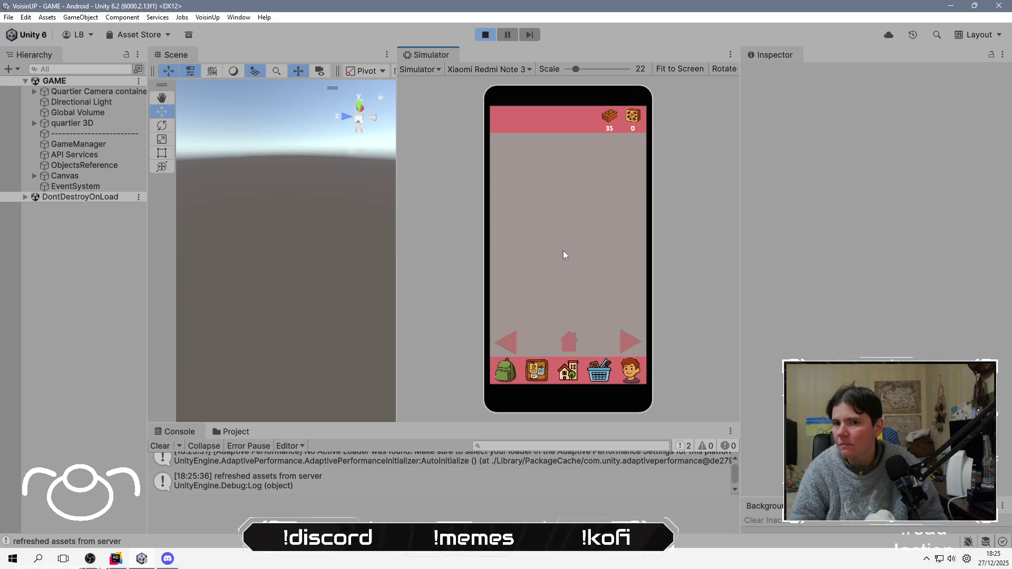
{"action": "left_click", "coordinate": [80, 95]}
{"action": "double_click", "coordinate": [80, 95]}
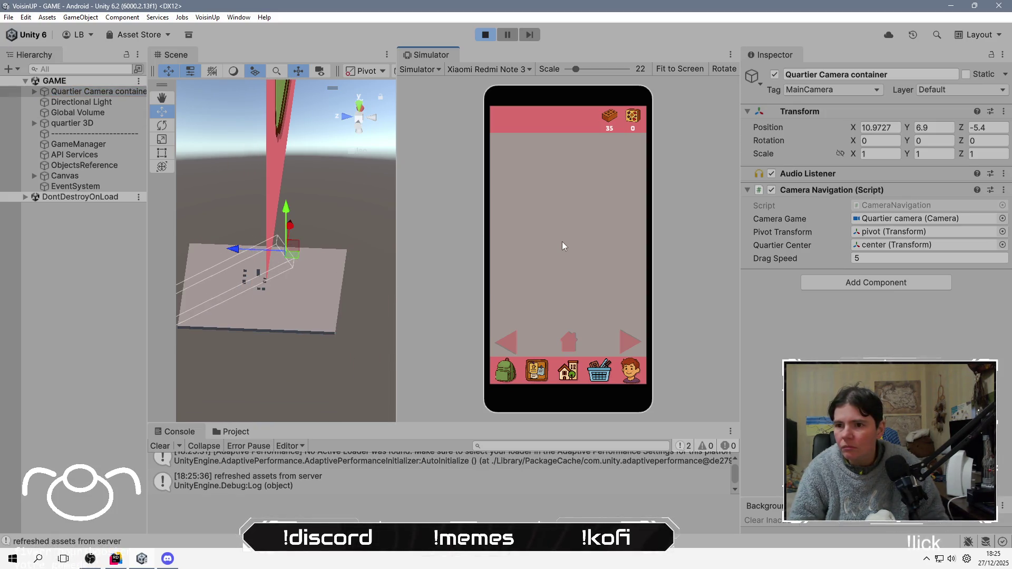
{"action": "left_click_drag", "start_coordinate": [562, 241], "coordinate": [563, 237]}
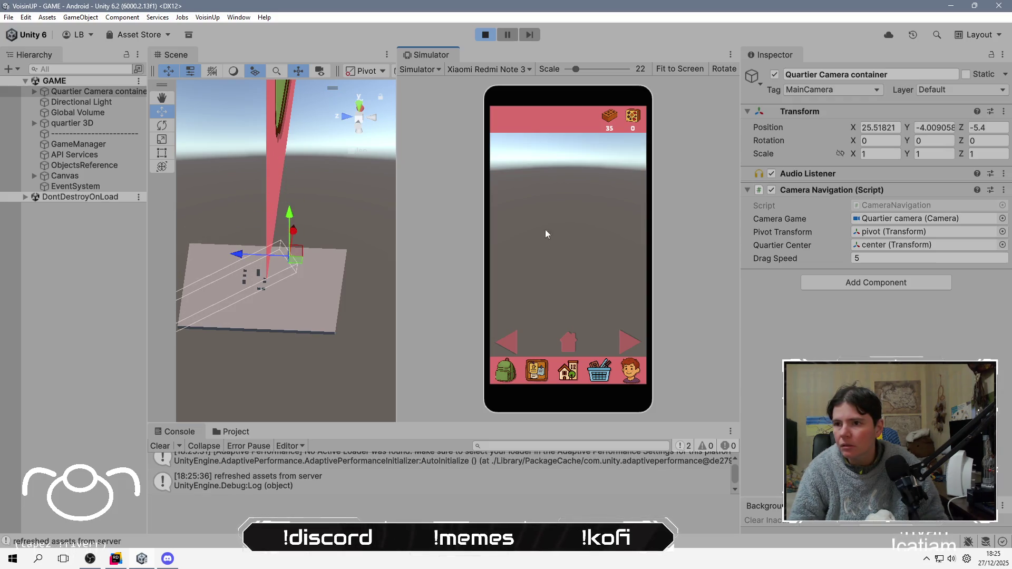
{"action": "left_click", "coordinate": [346, 117]}
{"action": "left_click_drag", "start_coordinate": [549, 224], "coordinate": [524, 170]}
{"action": "left_click", "coordinate": [489, 37]}
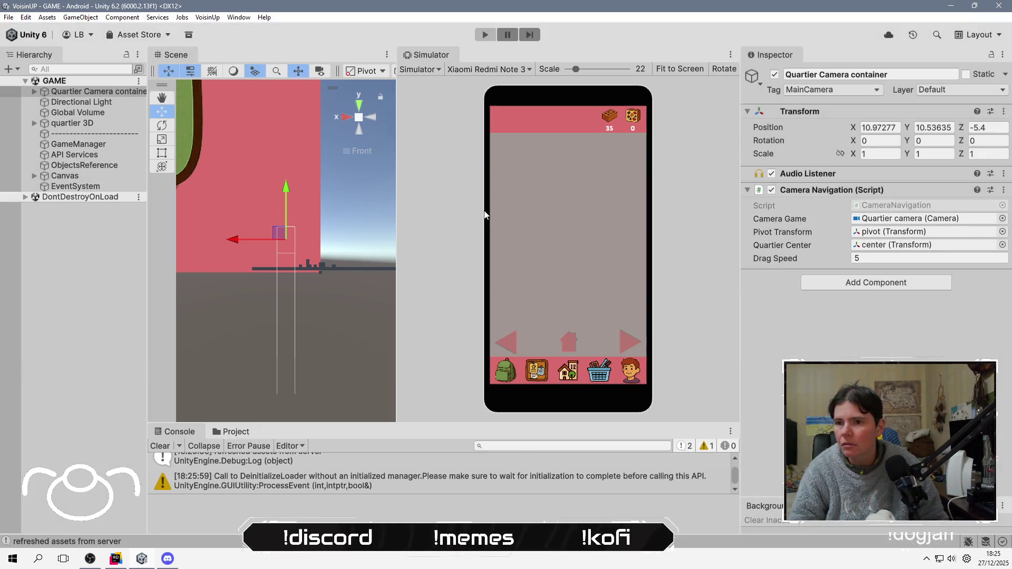
{"action": "key", "text": "alt+Tab"}
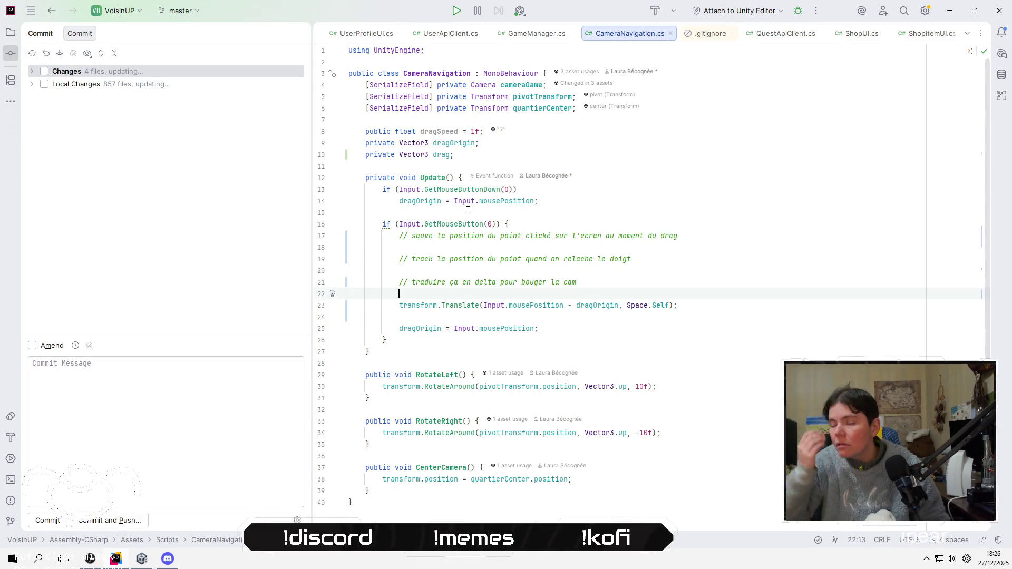
Start a Vector3 move declaration on a new line above the Translate call
{"action": "key", "text": "Return"}
{"action": "key", "text": "Return"}
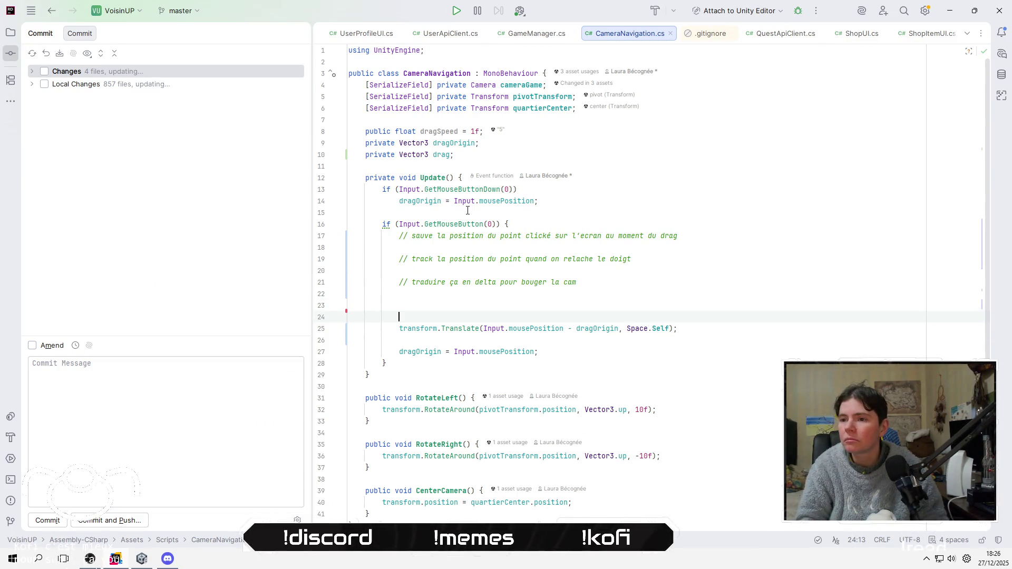
{"action": "key", "text": "Up"}
{"action": "type", "text": "vector"}
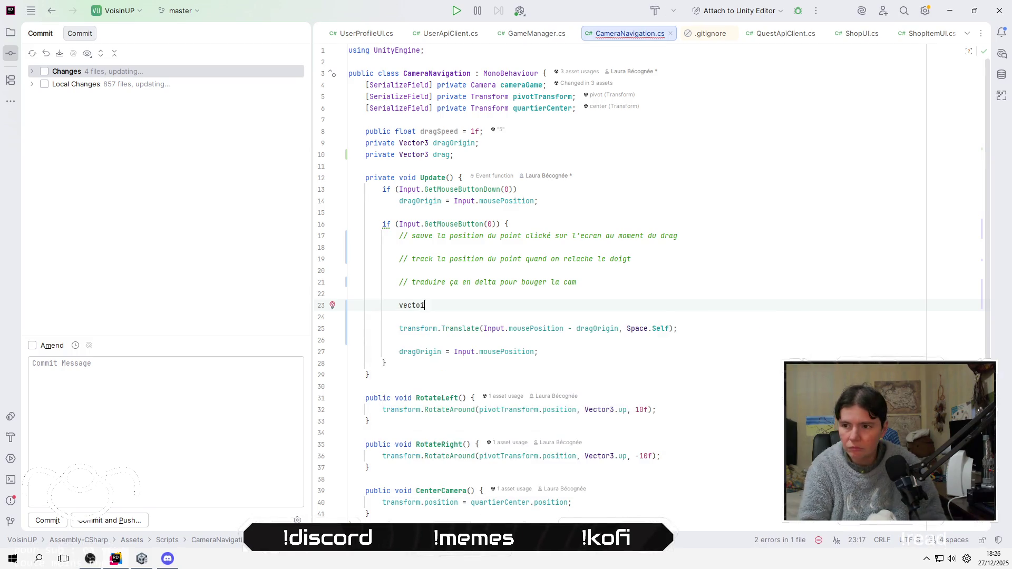
{"action": "key", "text": "Return"}
{"action": "type", "text": "move"}
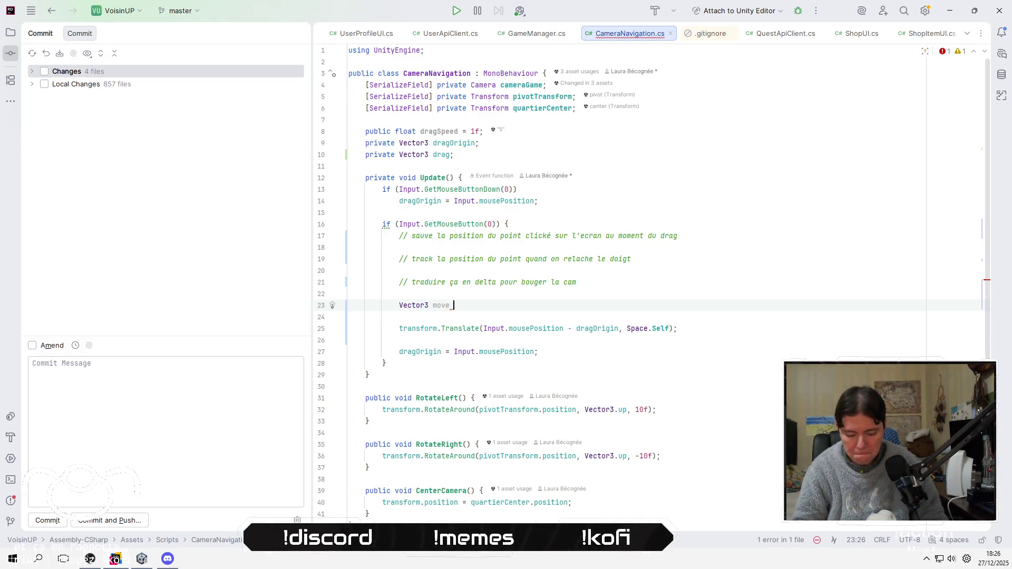
{"action": "key", "text": "Escape"}
{"action": "key", "text": "Down"}
{"action": "key", "text": "Down"}
{"action": "key", "text": "Up"}
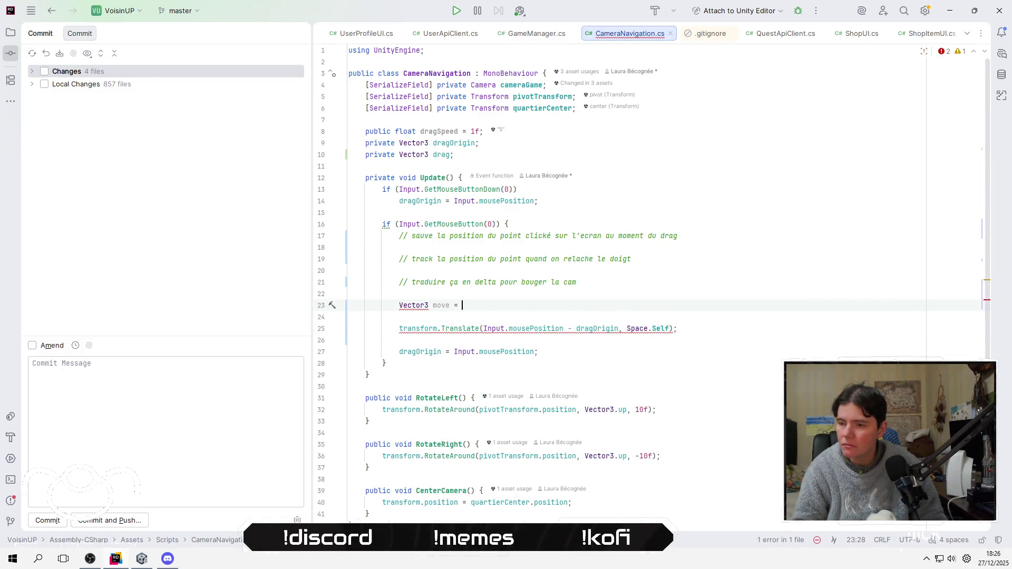
Rename it moveRelative and assign it the mouse offset cut out of Translate
{"action": "key", "text": "Down"}
{"action": "key", "text": "Down"}
{"action": "key", "text": "ctrl+Right"}
{"action": "key", "text": "ctrl+Right"}
{"action": "key", "text": "ctrl+shift+Right"}
{"action": "key", "text": "ctrl+shift+Right"}
{"action": "key", "text": "ctrl+shift+Right"}
{"action": "key", "text": "ctrl+shift+Right"}
{"action": "key", "text": "ctrl+shift+Right"}
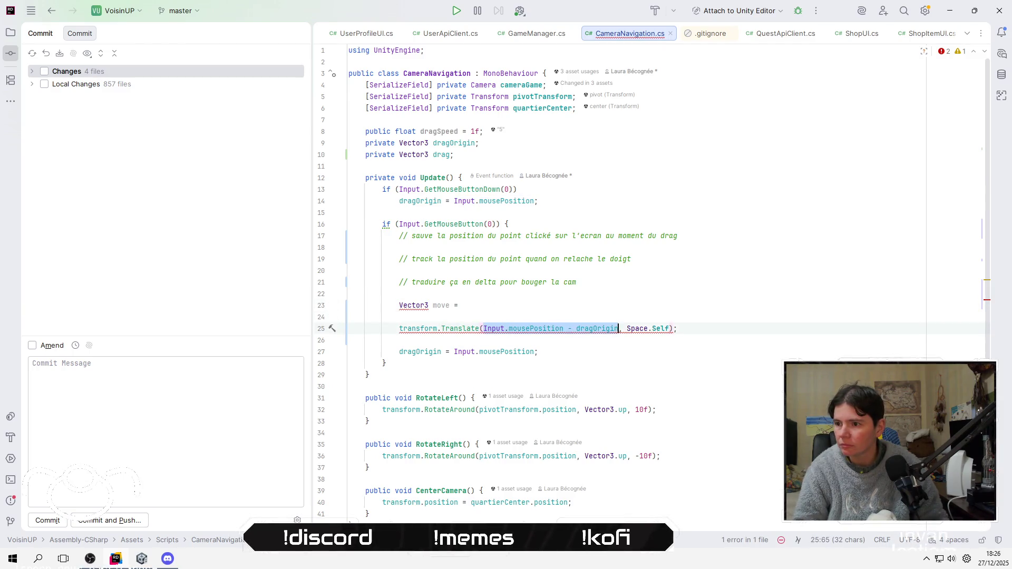
{"action": "key", "text": "ctrl+x"}
{"action": "key", "text": "Up"}
{"action": "key", "text": "Up"}
{"action": "left_click", "coordinate": [446, 305]}
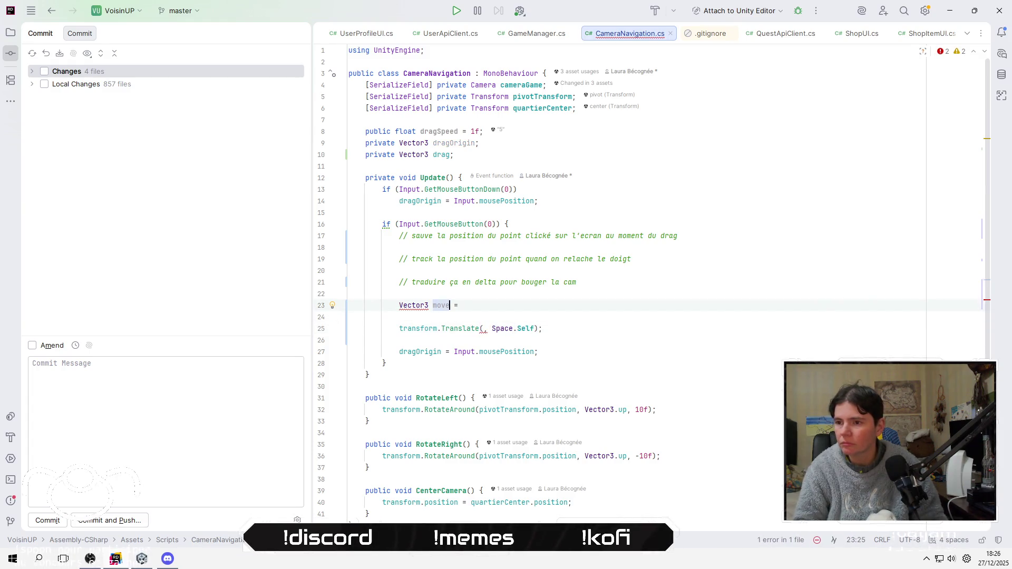
{"action": "type", "text": "Relative"}
{"action": "key", "text": "End"}
{"action": "key", "text": "ctrl+v"}
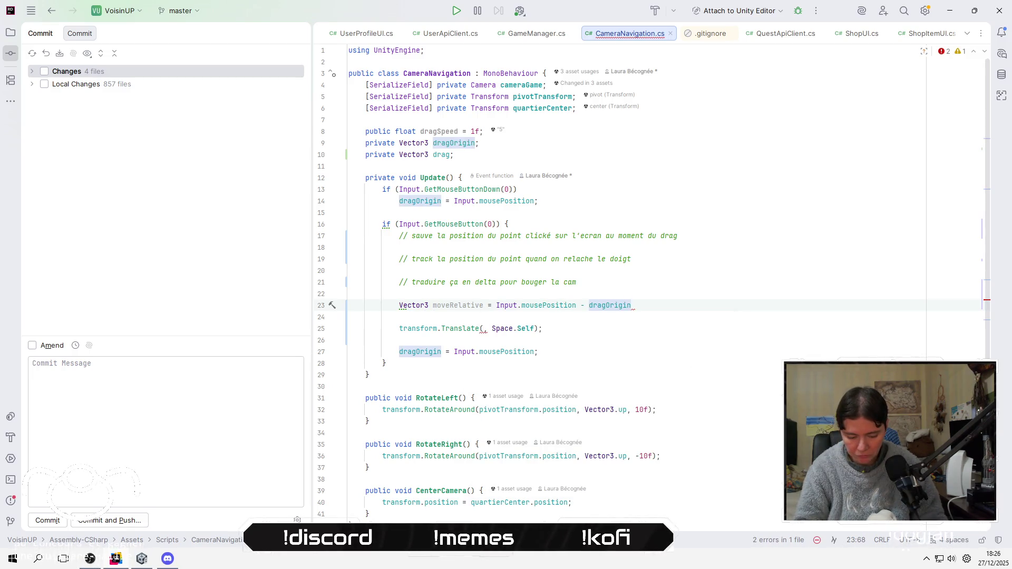
{"action": "type", "text": ";"}
{"action": "key", "text": "Return"}
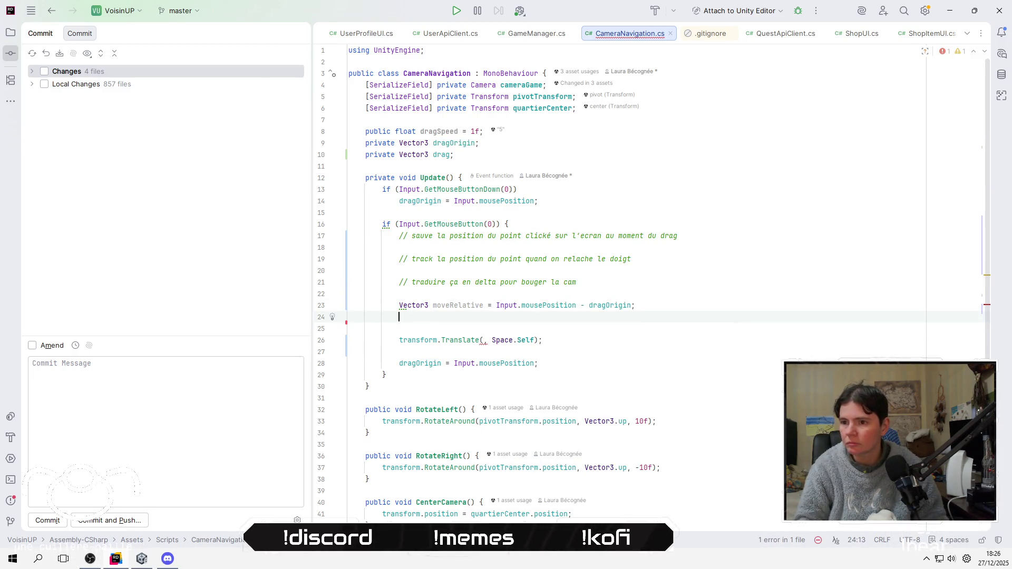
Add Vector3 move = new Vector3(moveRelative.x, 0, moveRelative.y) and pass move to Translate
{"action": "type", "text": "Vecot"}
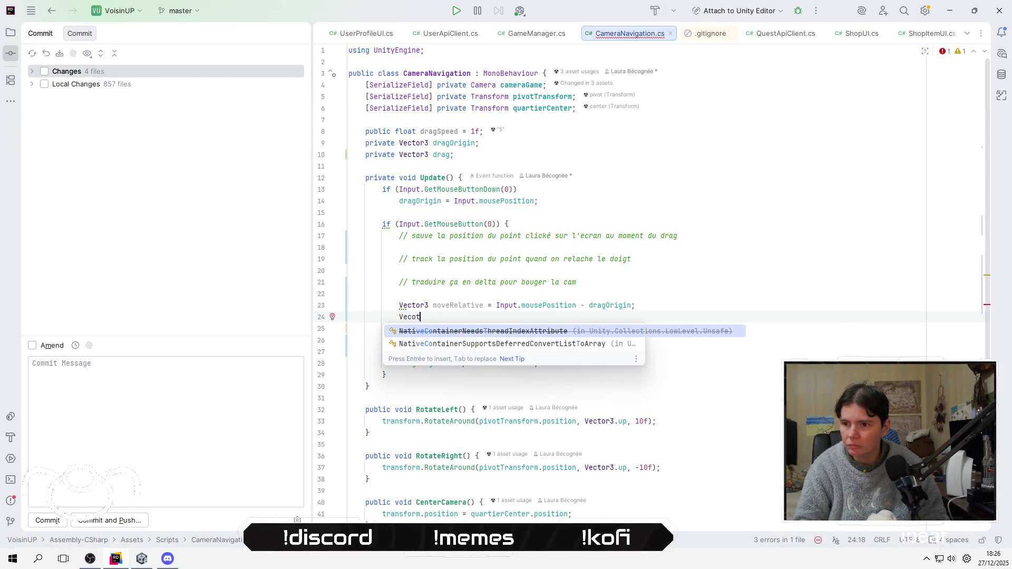
{"action": "type", "text": "or3 move ="}
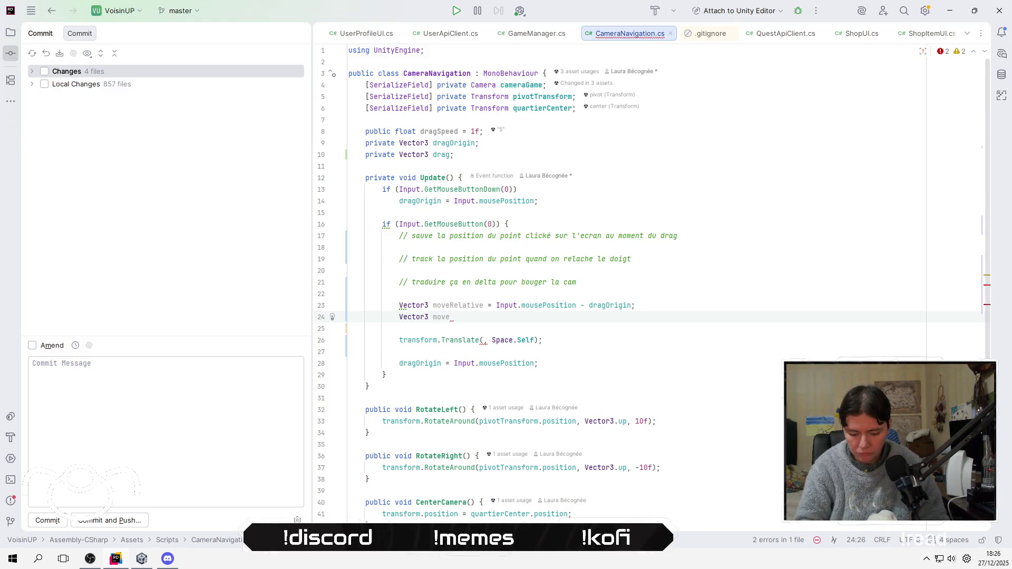
{"action": "type", "text": "= new Vector3("}
{"action": "key", "text": "Return"}
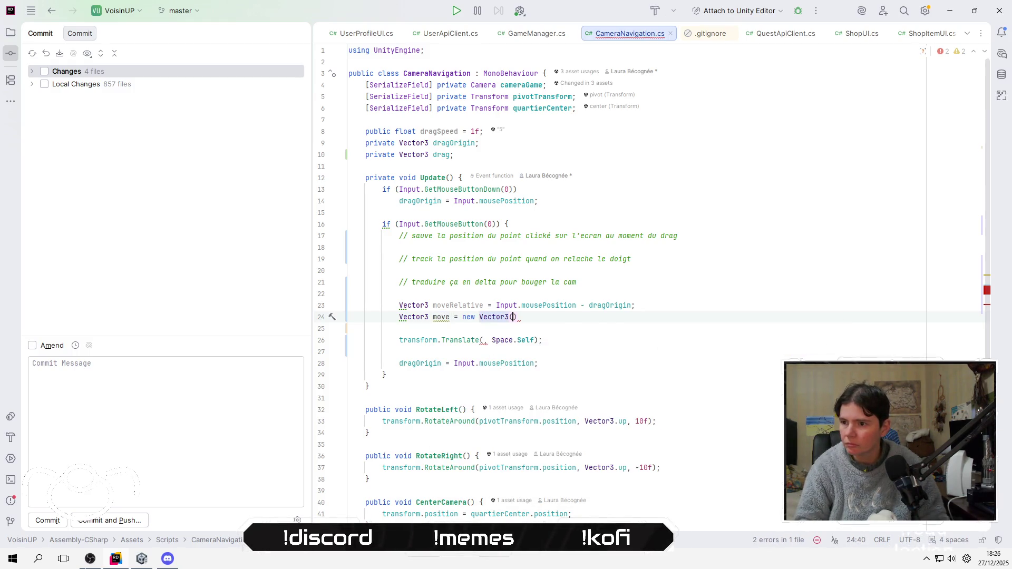
{"action": "type", "text": "move"}
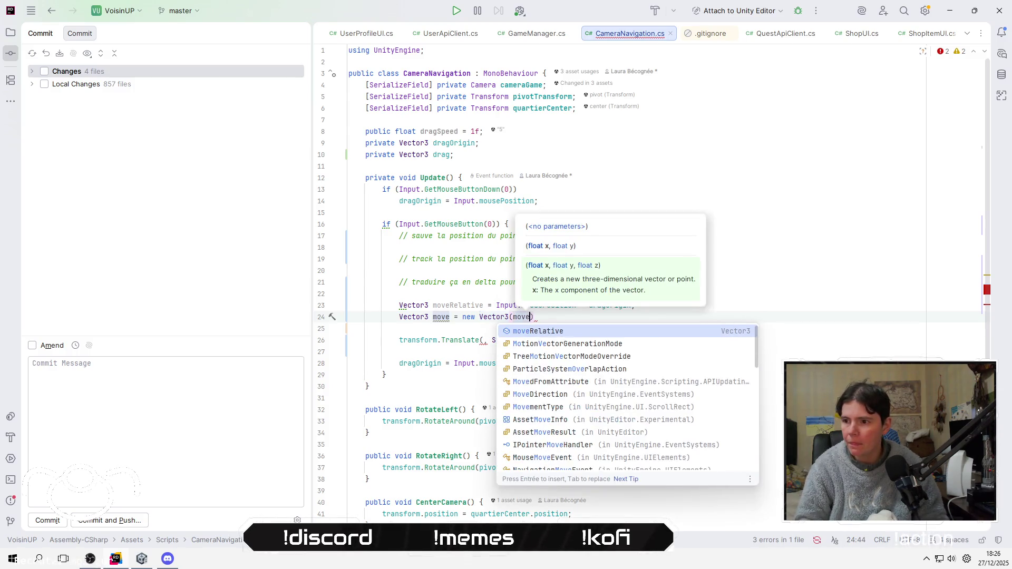
{"action": "key", "text": "Return"}
{"action": "type", "text": ".x"}
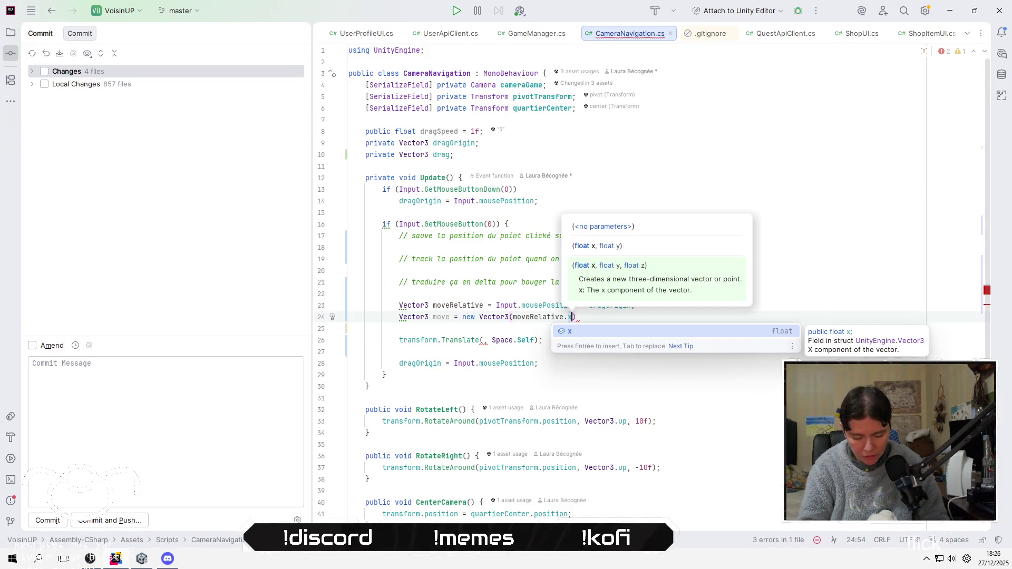
{"action": "type", "text": ", 0,"}
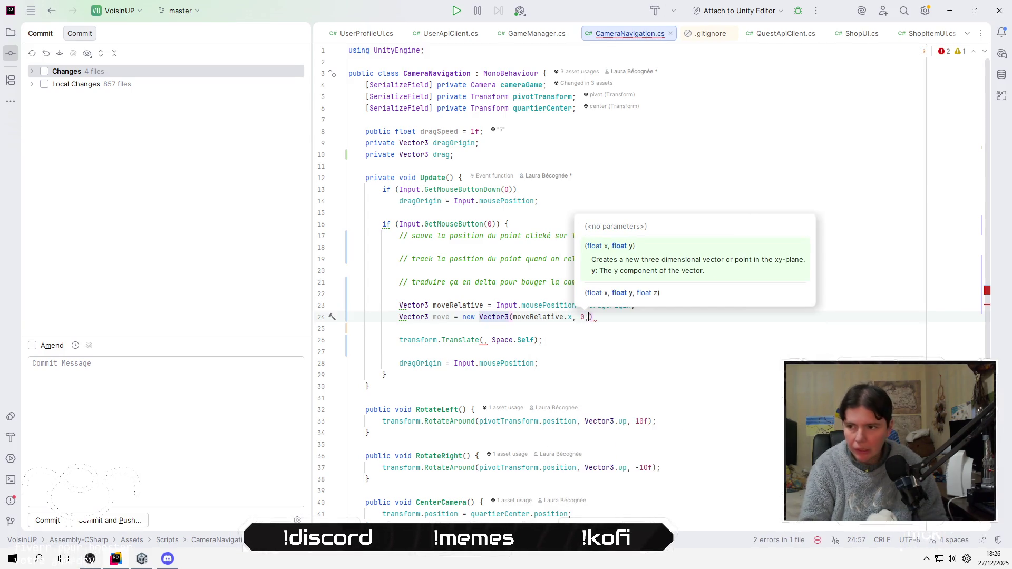
{"action": "type", "text": " mo"}
{"action": "key", "text": "Return"}
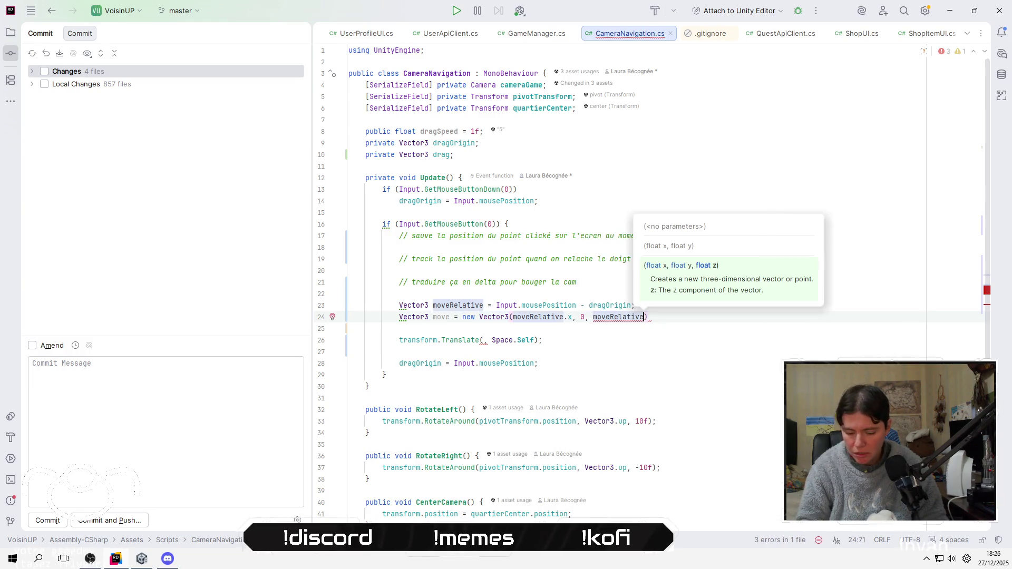
{"action": "type", "text": ".y"}
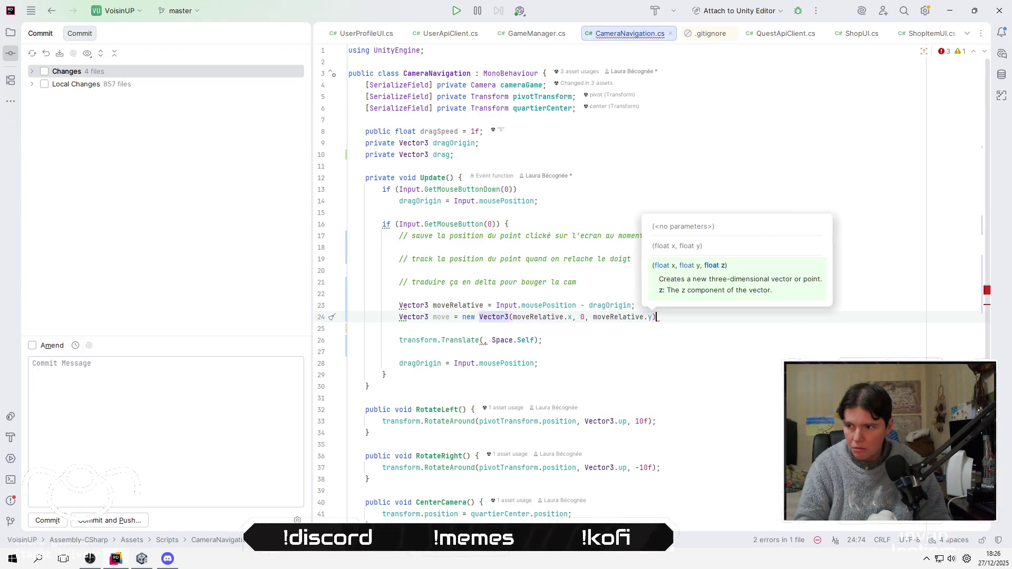
{"action": "key", "text": "Down"}
{"action": "key", "text": "Down"}
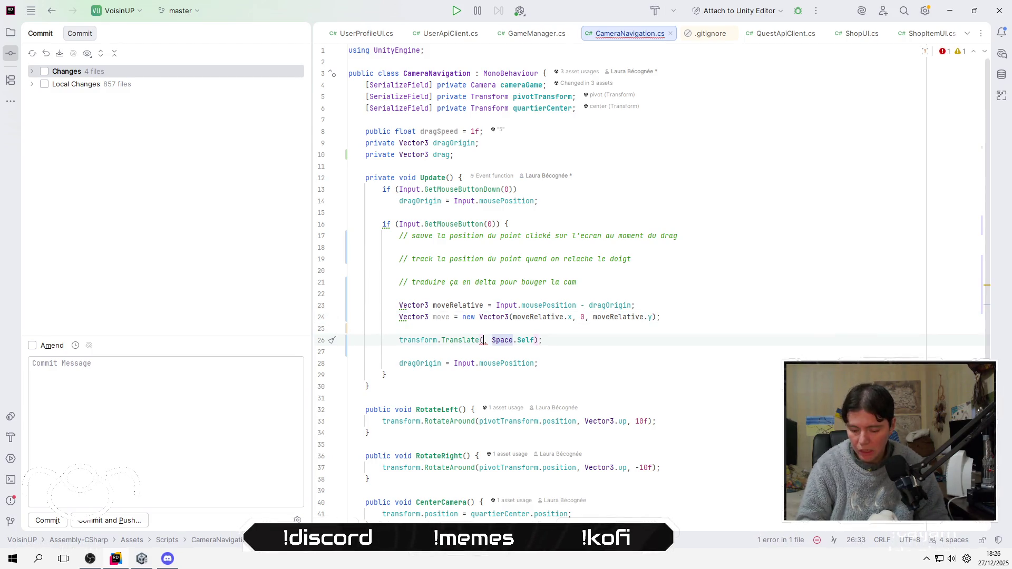
{"action": "type", "text": "move"}
{"action": "key", "text": "Return"}
{"action": "key", "text": "Up"}
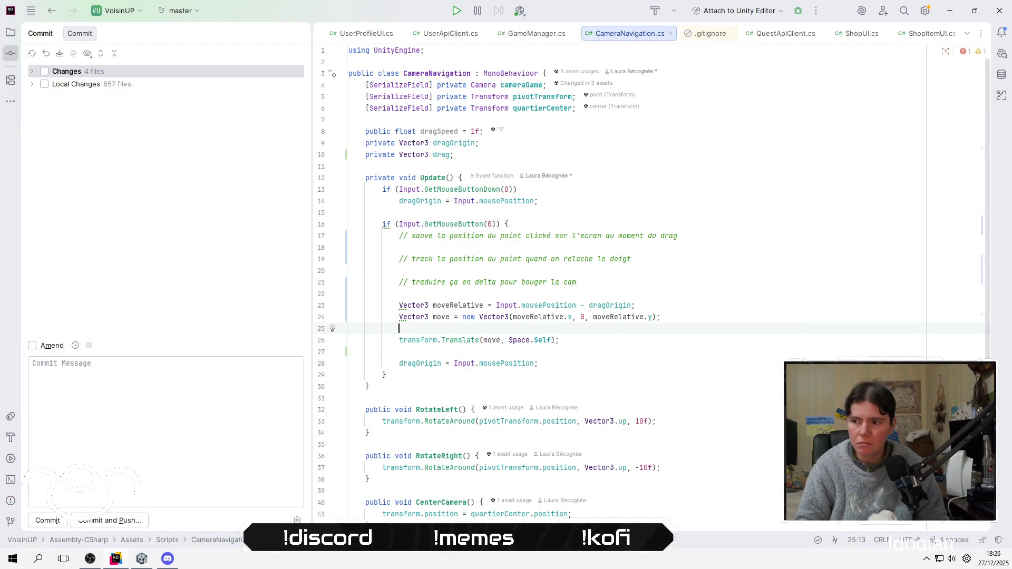
{"action": "key", "text": "alt+Tab"}
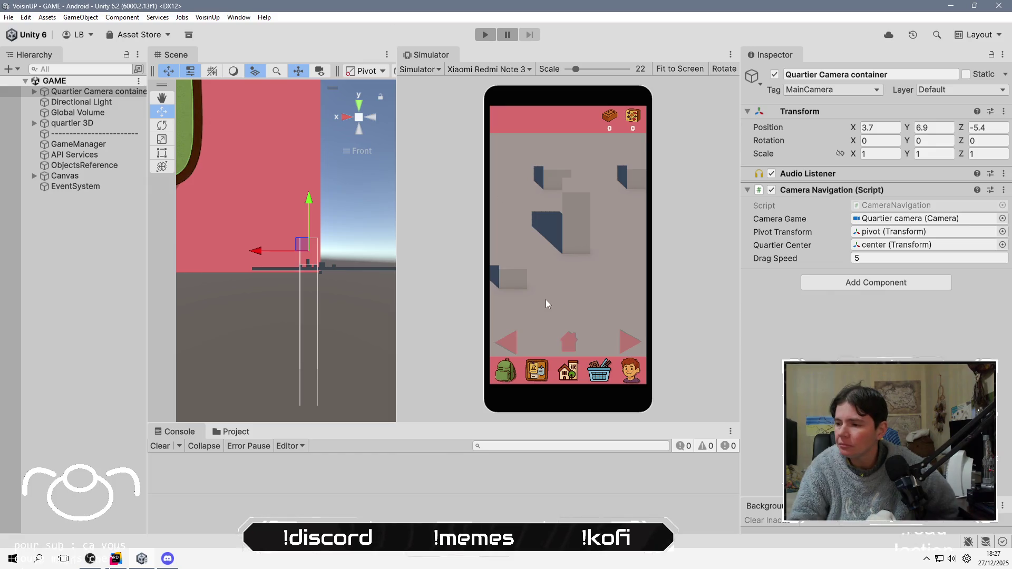
Start play mode, drag diagonally in the phone simulator to pan the camera, then return to Rider
{"action": "left_click", "coordinate": [485, 34]}
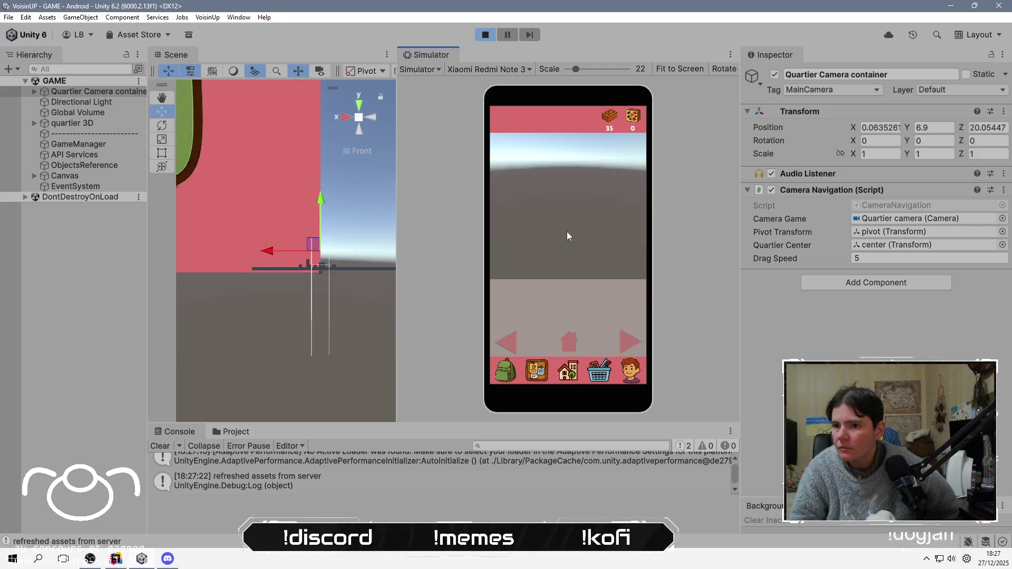
{"action": "mouse_move", "coordinate": [343, 182]}
{"action": "left_mouse_down"}
{"action": "mouse_move", "coordinate": [279, 327]}
{"action": "mouse_move", "coordinate": [479, 293]}
{"action": "left_mouse_up"}
{"action": "key", "text": "alt+Tab"}
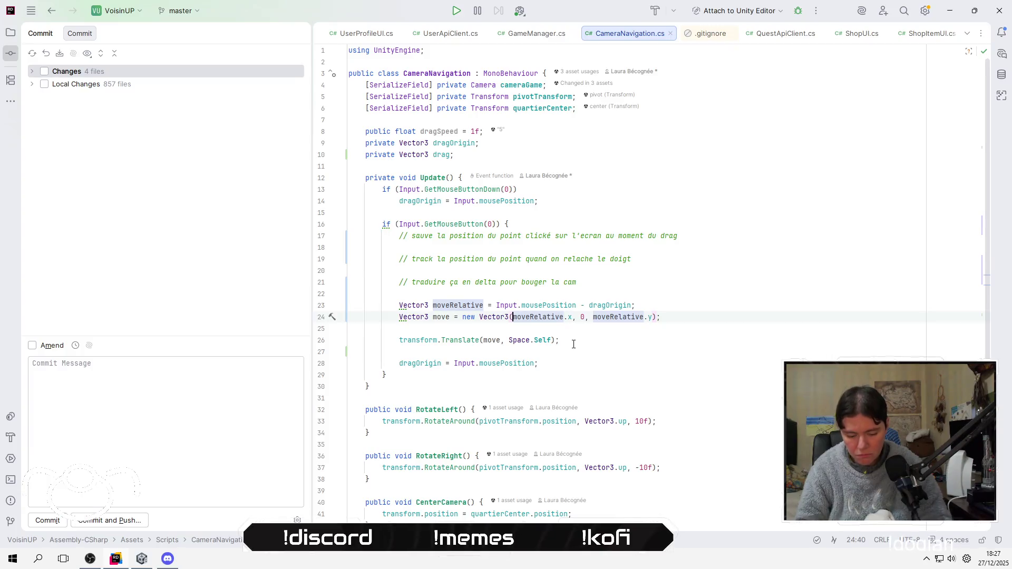
Negate the moveRelative components in the movement expression on line 24
{"action": "key", "text": "Right"}
{"action": "type", "text": "-"}
{"action": "key", "text": "Down"}
{"action": "key", "text": "Up"}
{"action": "key", "text": "ctrl+Right"}
{"action": "key", "text": "ctrl+Right"}
{"action": "key", "text": "ctrl+Right"}
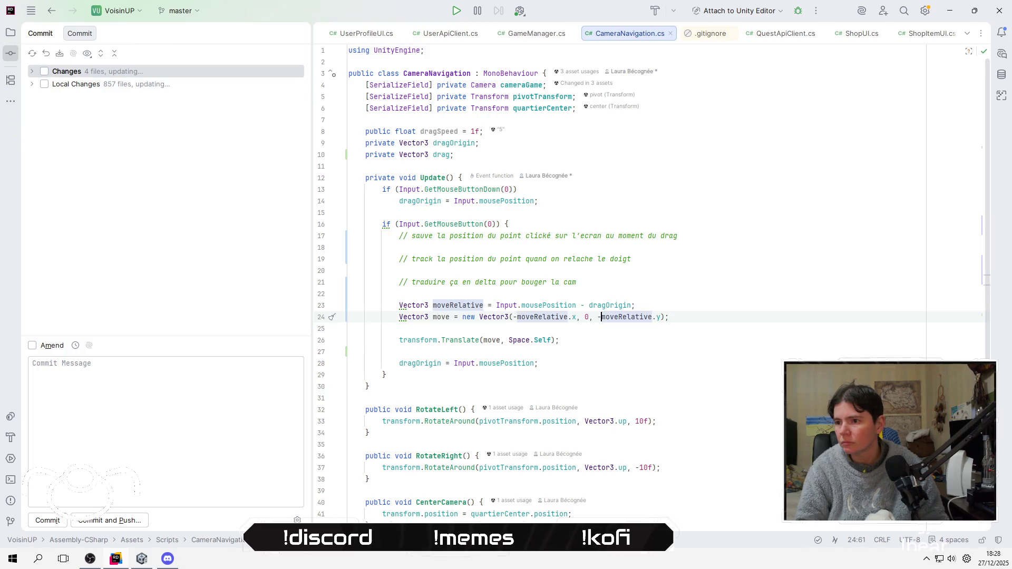
{"action": "key", "text": "Left"}
{"action": "type", "text": "\\"}
{"action": "key", "text": "BackSpace"}
Multiply both the moveRelative x and y components on line 24 by dragSpeed
{"action": "type", "text": "/dr"}
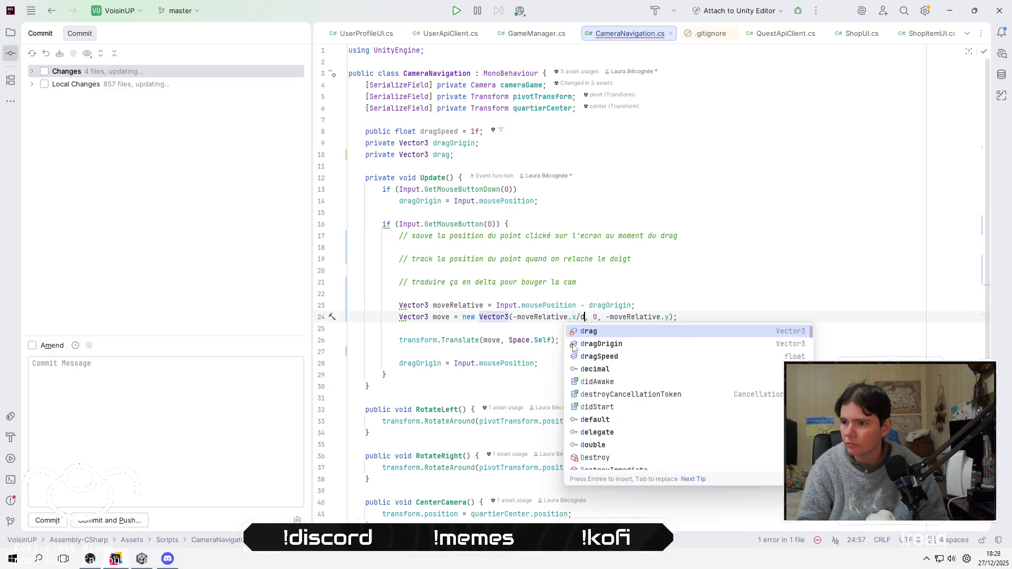
{"action": "key", "text": "Down"}
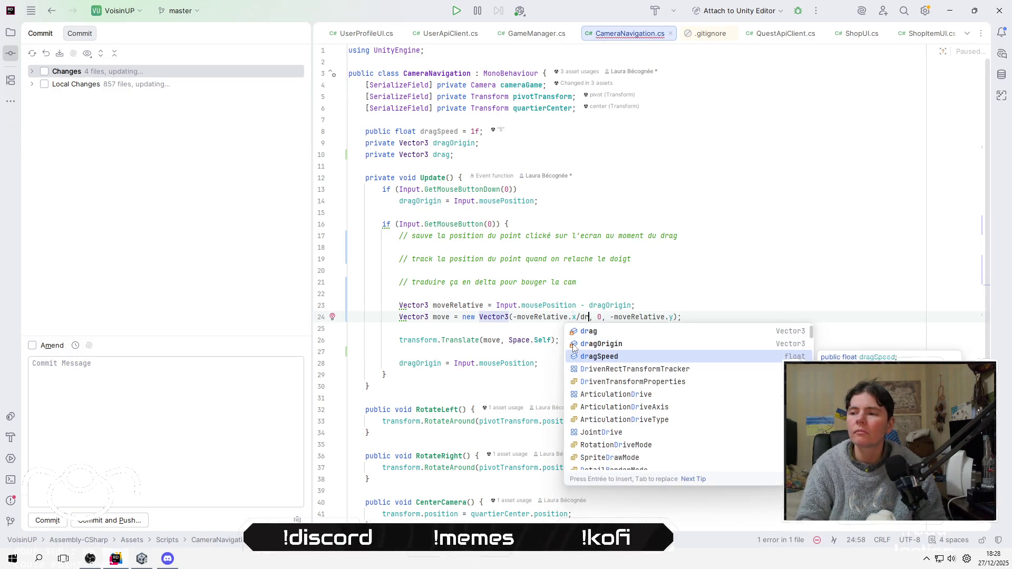
{"action": "key", "text": "BackSpace"}
{"action": "key", "text": "BackSpace"}
{"action": "key", "text": "BackSpace"}
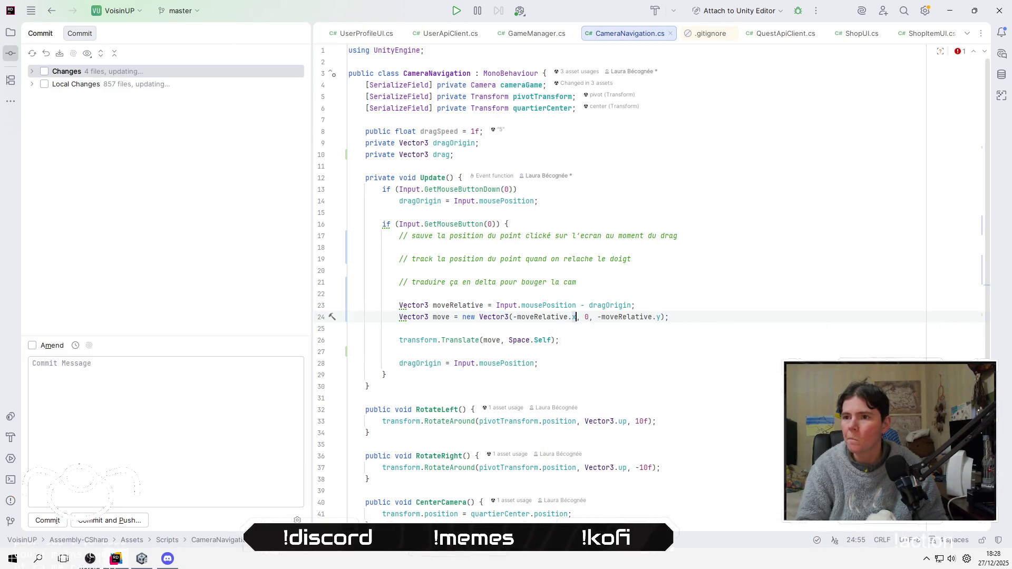
{"action": "type", "text": "* dr"}
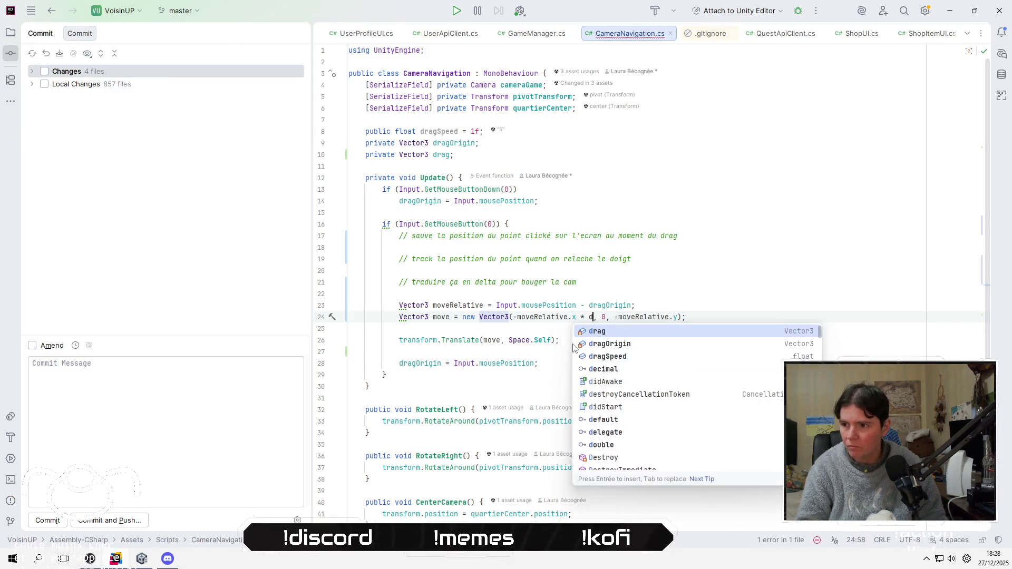
{"action": "key", "text": "Down"}
{"action": "key", "text": "Down"}
{"action": "key", "text": "Return"}
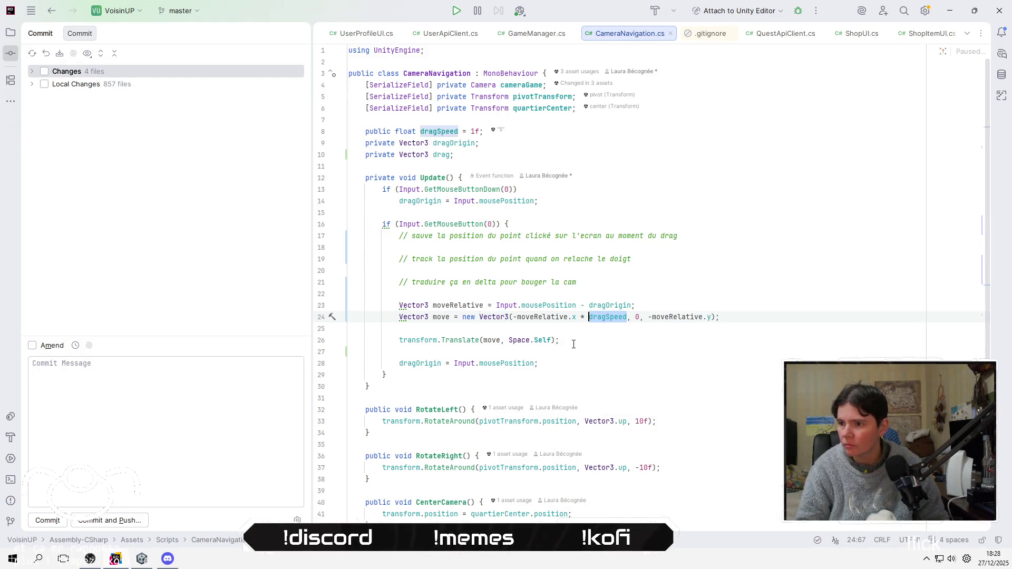
{"action": "key", "text": "End"}
{"action": "key", "text": "Left"}
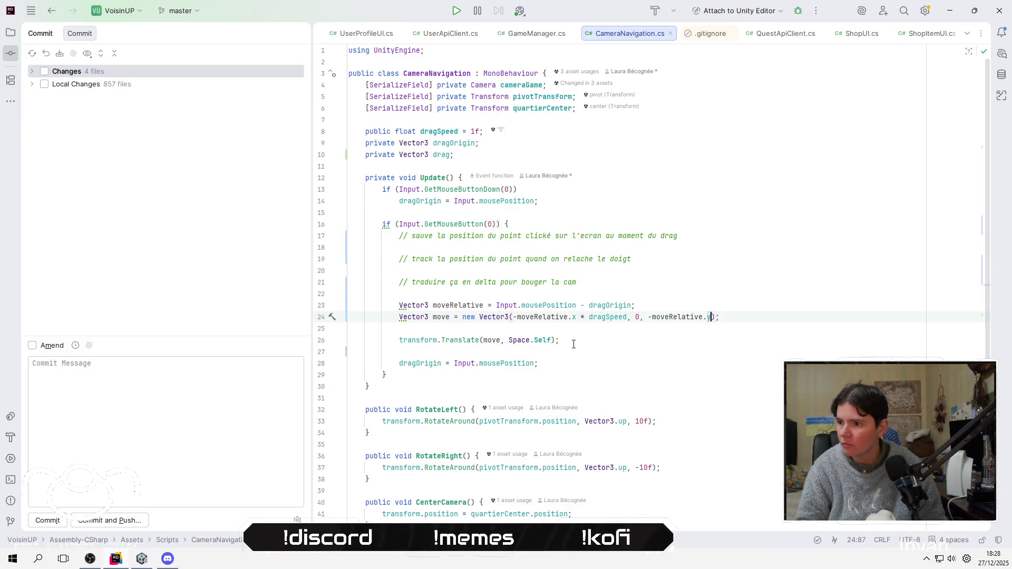
{"action": "type", "text": "* dragSpeed"}
{"action": "key", "text": "ctrl+Left"}
{"action": "key", "text": "ctrl+Left"}
Change dragSpeed's default on line 8 to 0.5f and return to Unity
{"action": "key", "text": "Up"}
{"action": "key", "text": "Up"}
{"action": "key", "text": "Up"}
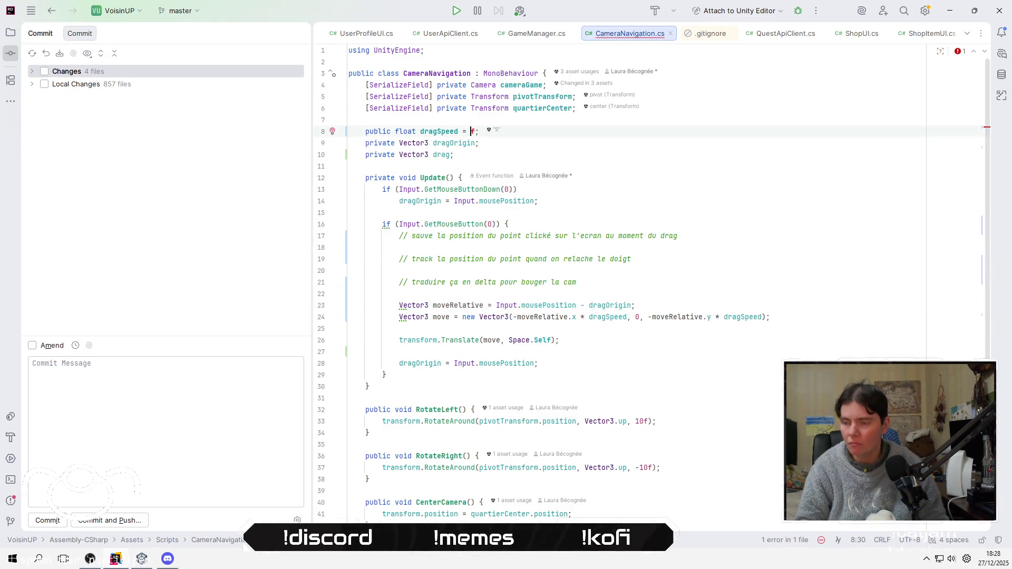
{"action": "type", "text": "0,5"}
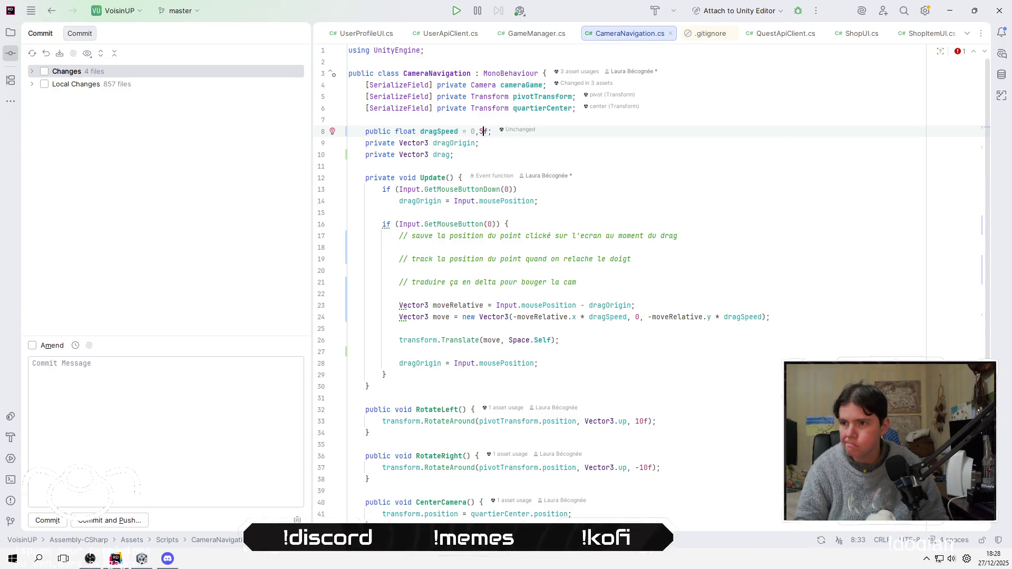
{"action": "key", "text": "Down"}
{"action": "key", "text": "Up"}
{"action": "key", "text": "BackSpace"}
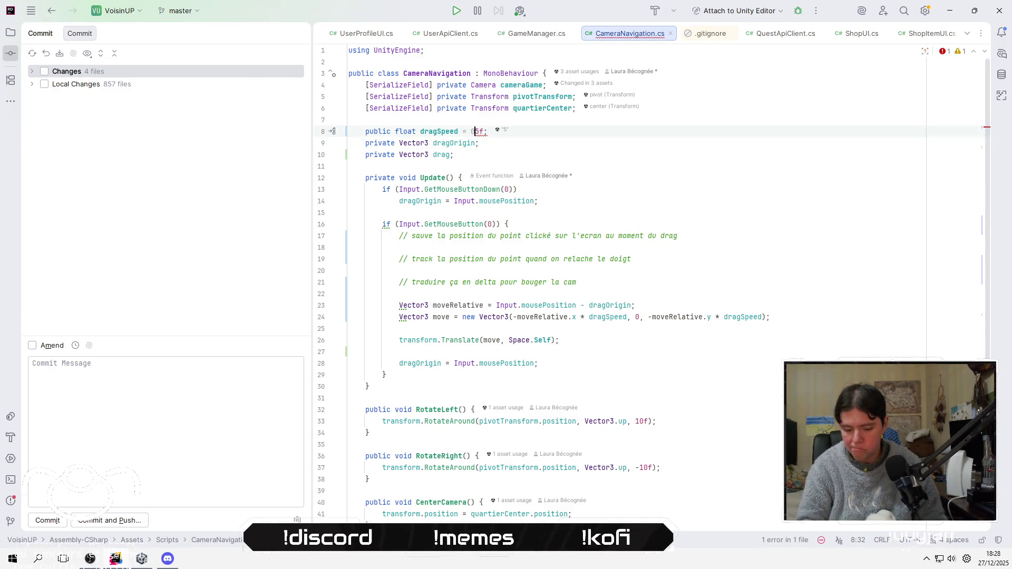
{"action": "type", "text": "."}
{"action": "key", "text": "Down"}
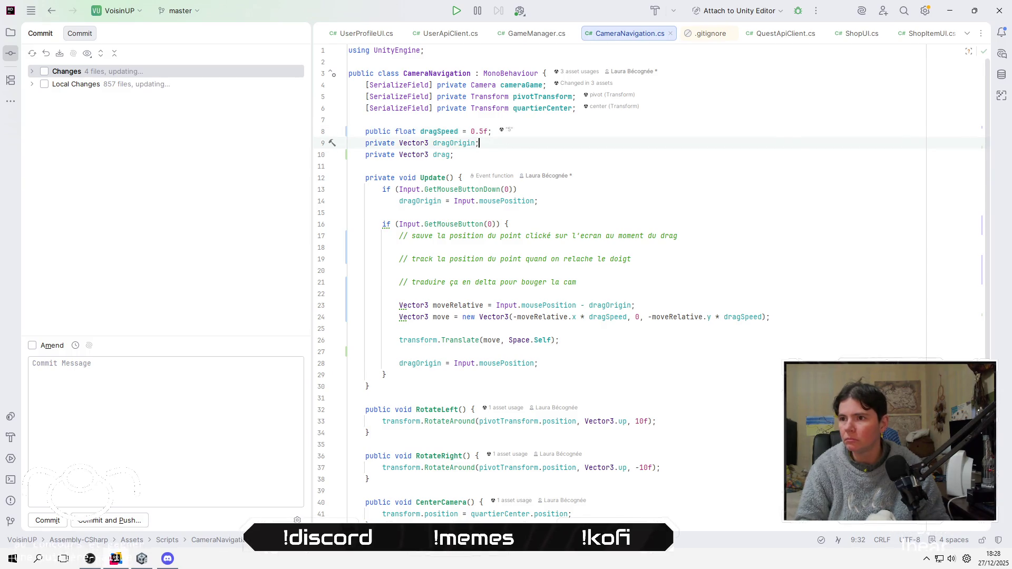
{"action": "key", "text": "alt+Tab"}
{"action": "left_click", "coordinate": [884, 245]}
Set the camera's Drag Speed in the Inspector to 0.5
{"action": "left_click", "coordinate": [883, 258]}
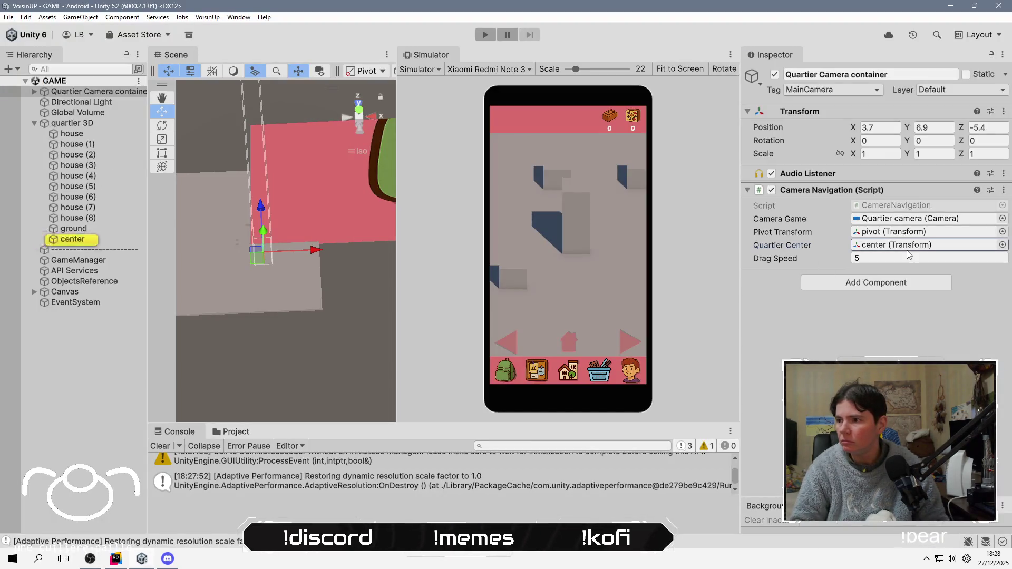
{"action": "type", "text": "0,"}
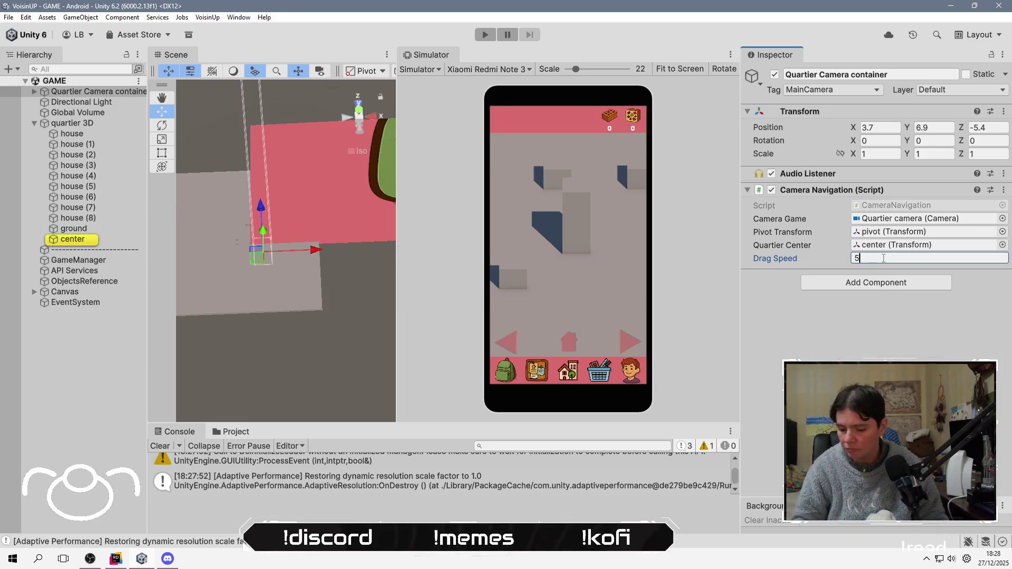
{"action": "key", "text": "BackSpace"}
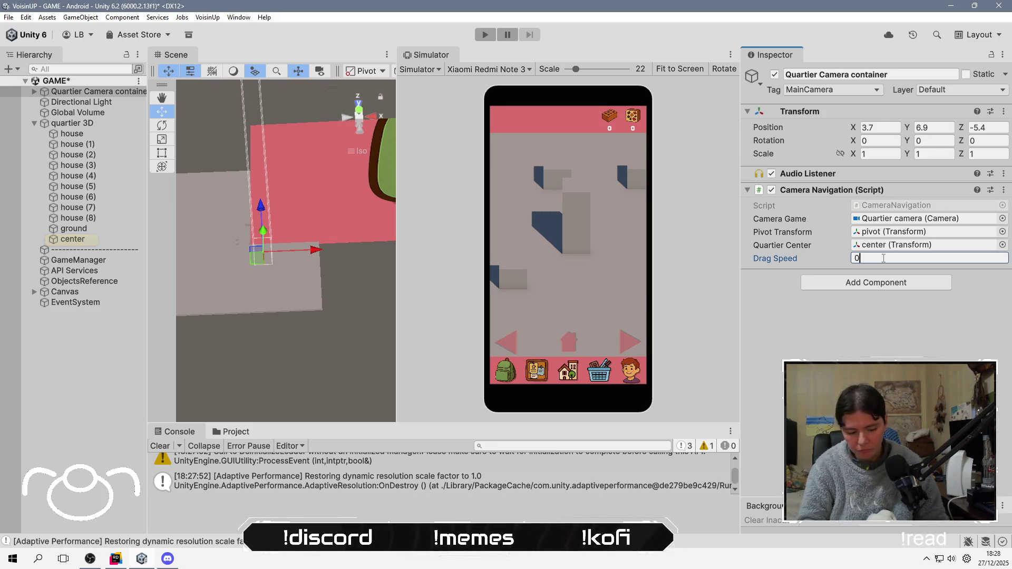
{"action": "type", "text": ".5"}
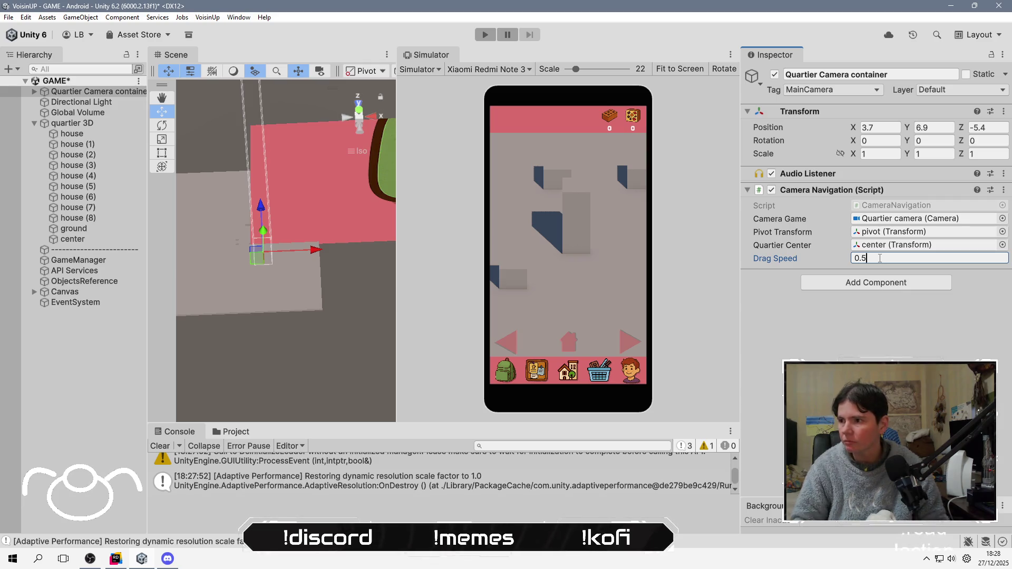
{"action": "left_click", "coordinate": [856, 341]}
Save the GAME scene and switch to OBS Studio
{"action": "key", "text": "ctrl+s"}
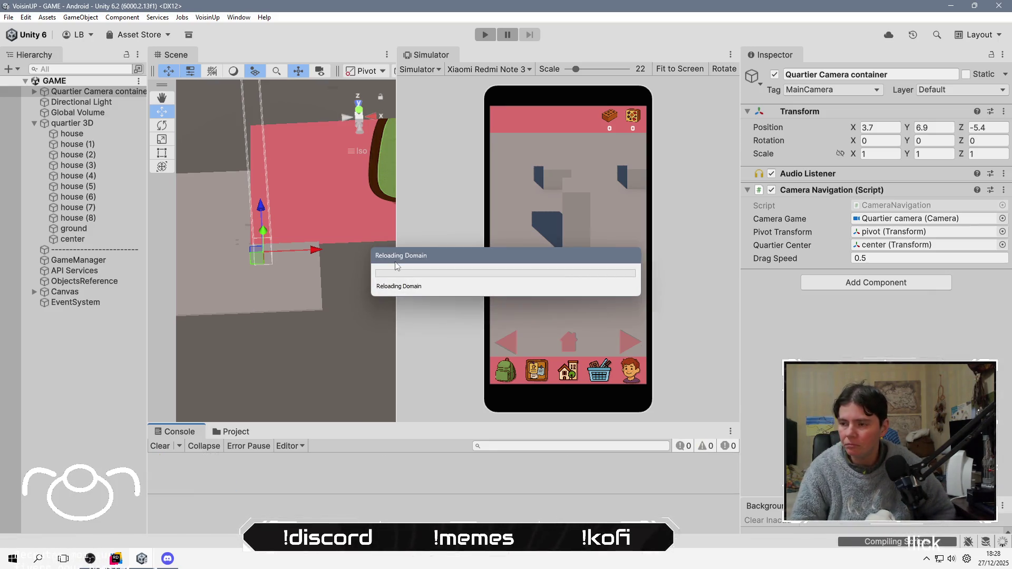
{"action": "key", "text": "alt+Tab"}
{"action": "key", "text": "Tab"}
{"action": "key", "text": "Tab"}
{"action": "key", "text": "Tab"}
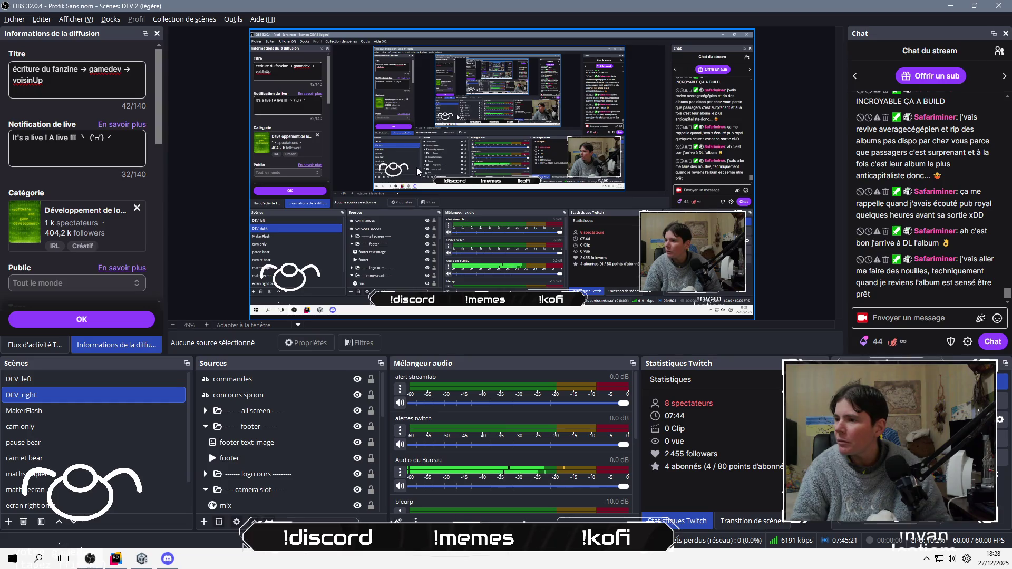
Return from OBS to the Unity editor and start Play mode to test the new speed
{"action": "key", "text": "alt+Tab"}
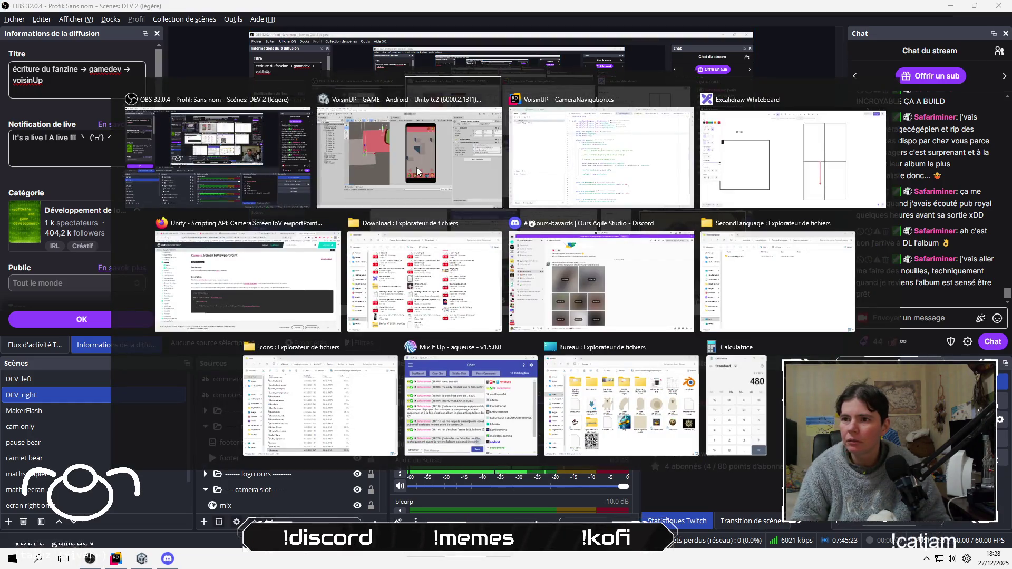
{"action": "left_click", "coordinate": [417, 171]}
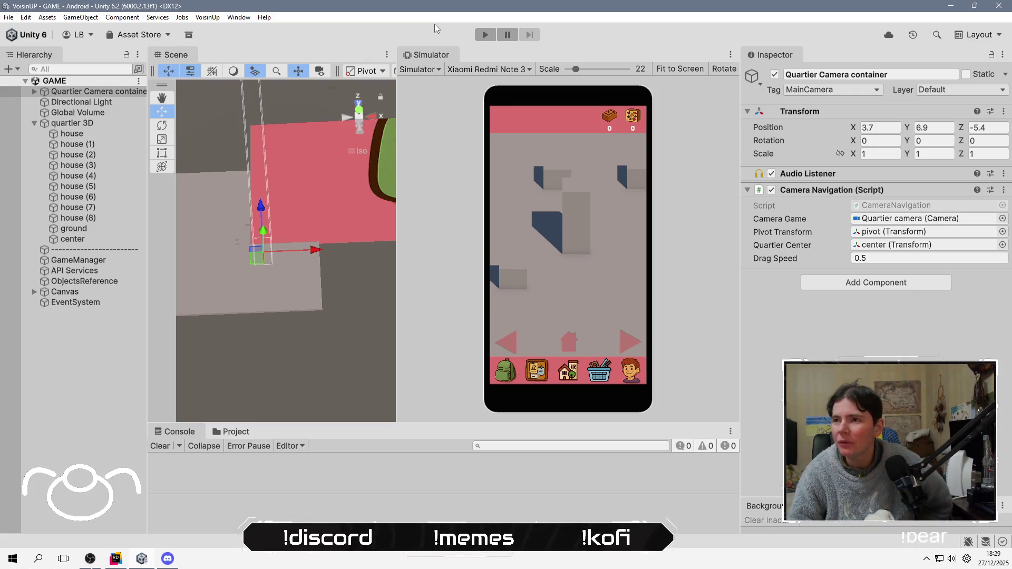
{"action": "left_click", "coordinate": [485, 34]}
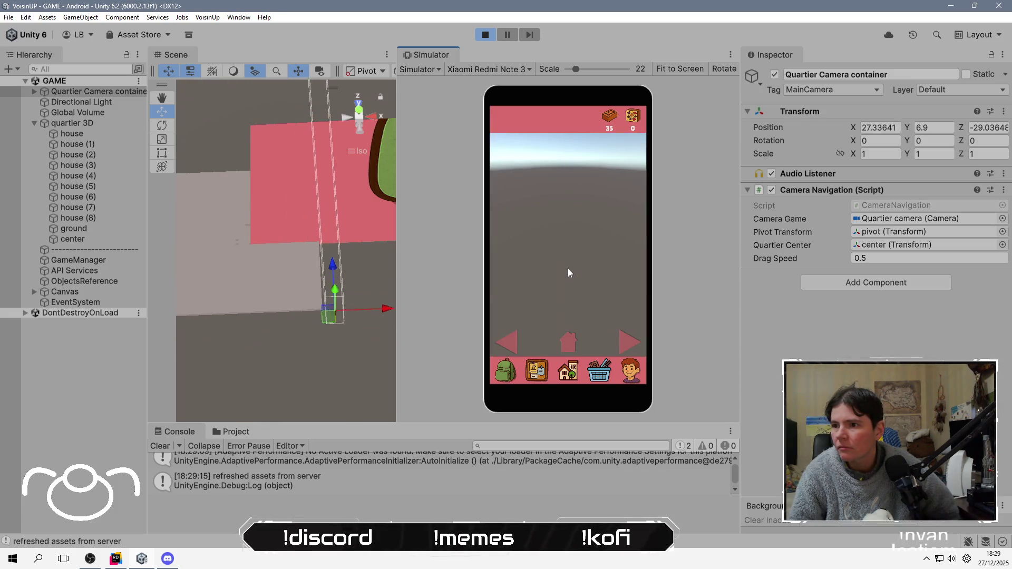
While playing, try different Drag Speed values and pan the game view, settling on 0.01
{"action": "mouse_move", "coordinate": [785, 262]}
{"action": "left_mouse_down"}
{"action": "mouse_move", "coordinate": [695, 255]}
{"action": "mouse_move", "coordinate": [785, 248]}
{"action": "mouse_move", "coordinate": [776, 248]}
{"action": "left_mouse_up"}
{"action": "mouse_move", "coordinate": [574, 237]}
{"action": "left_mouse_down"}
{"action": "mouse_move", "coordinate": [589, 232]}
{"action": "mouse_move", "coordinate": [563, 239]}
{"action": "left_mouse_up"}
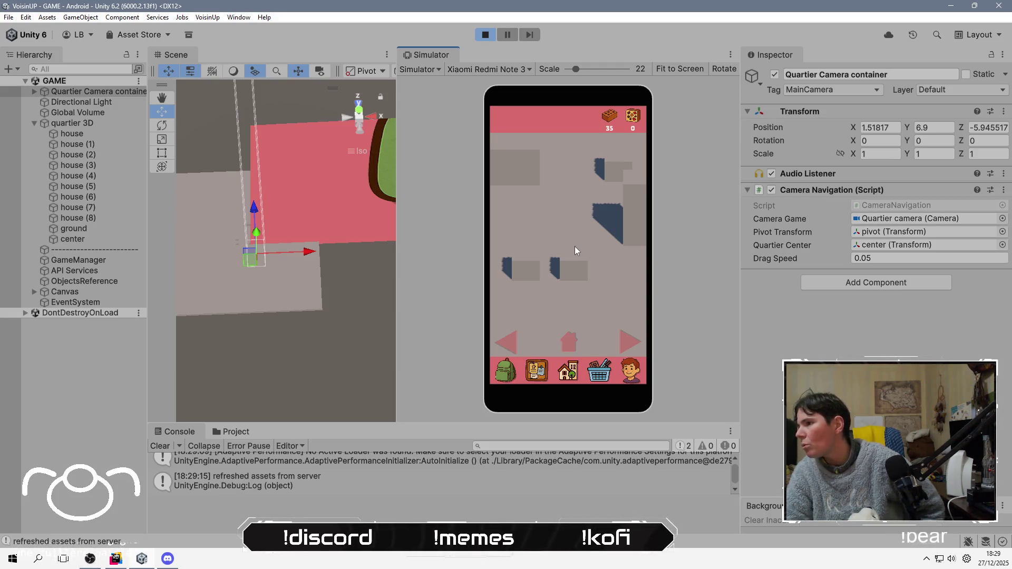
{"action": "mouse_move", "coordinate": [577, 241]}
{"action": "left_mouse_down"}
{"action": "mouse_move", "coordinate": [584, 254]}
{"action": "mouse_move", "coordinate": [558, 242]}
{"action": "mouse_move", "coordinate": [551, 260]}
{"action": "mouse_move", "coordinate": [572, 279]}
{"action": "mouse_move", "coordinate": [565, 241]}
{"action": "mouse_move", "coordinate": [580, 264]}
{"action": "mouse_move", "coordinate": [565, 269]}
{"action": "mouse_move", "coordinate": [564, 240]}
{"action": "left_mouse_up"}
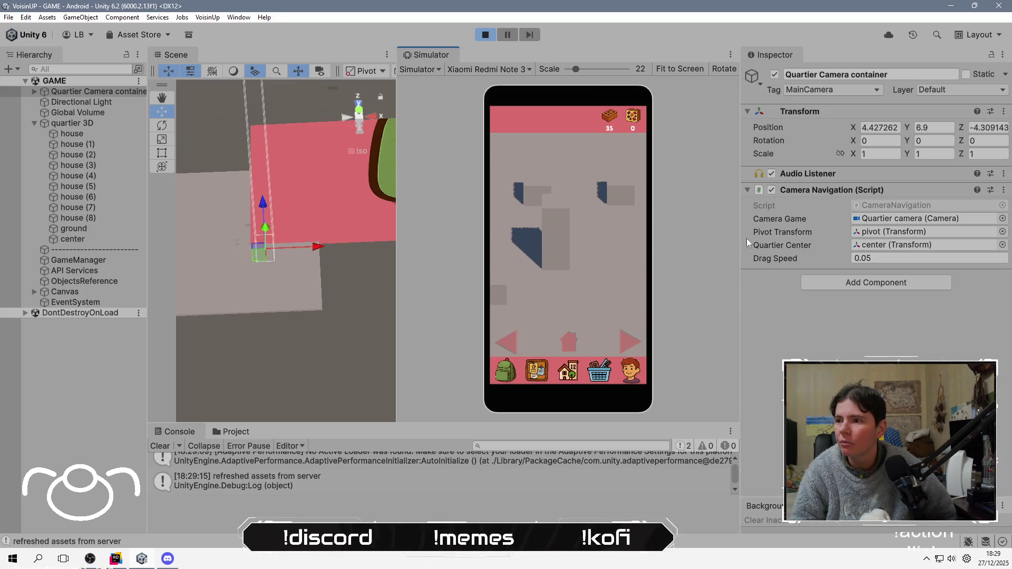
{"action": "left_click", "coordinate": [886, 258]}
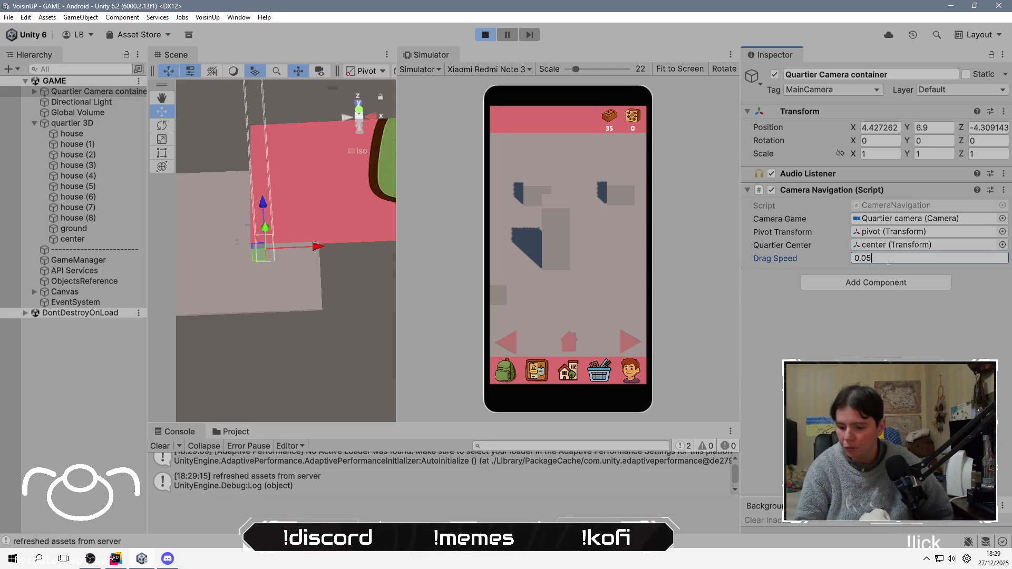
{"action": "type", "text": "0.01"}
{"action": "key", "text": "Return"}
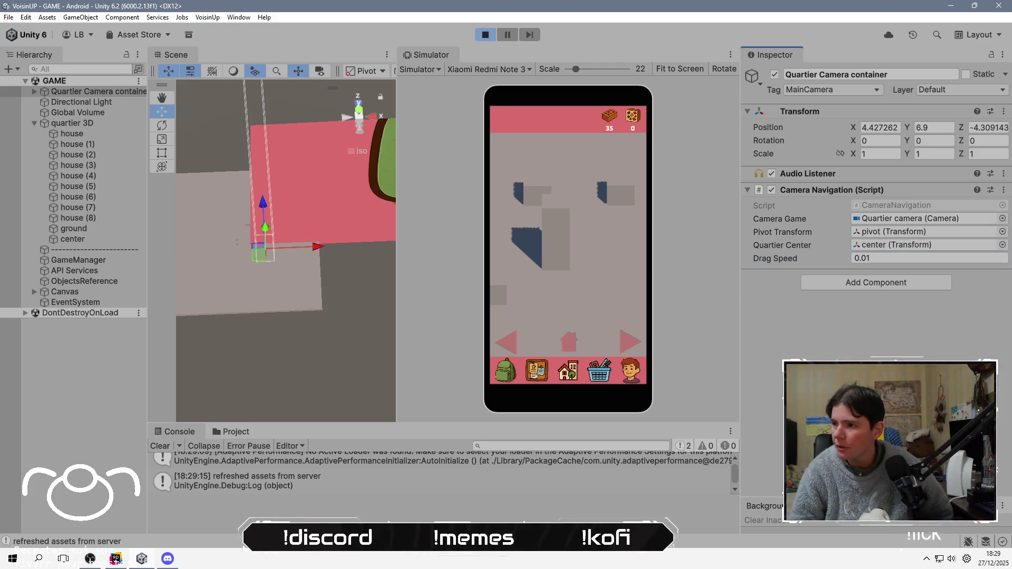
Test the slower panning by dragging and rotating the camera around the neighbourhood
{"action": "mouse_move", "coordinate": [549, 216]}
{"action": "left_mouse_down"}
{"action": "mouse_move", "coordinate": [574, 266]}
{"action": "mouse_move", "coordinate": [574, 199]}
{"action": "mouse_move", "coordinate": [575, 309]}
{"action": "mouse_move", "coordinate": [589, 267]}
{"action": "mouse_move", "coordinate": [490, 258]}
{"action": "mouse_move", "coordinate": [555, 261]}
{"action": "mouse_move", "coordinate": [539, 253]}
{"action": "mouse_move", "coordinate": [576, 291]}
{"action": "mouse_move", "coordinate": [546, 245]}
{"action": "mouse_move", "coordinate": [574, 163]}
{"action": "mouse_move", "coordinate": [564, 228]}
{"action": "mouse_move", "coordinate": [548, 253]}
{"action": "left_mouse_up"}
{"action": "left_click", "coordinate": [509, 341]}
{"action": "left_click", "coordinate": [510, 340]}
{"action": "left_click", "coordinate": [512, 341]}
{"action": "mouse_move", "coordinate": [513, 341]}
{"action": "left_mouse_down"}
{"action": "mouse_move", "coordinate": [562, 258]}
{"action": "mouse_move", "coordinate": [568, 274]}
{"action": "mouse_move", "coordinate": [543, 312]}
{"action": "mouse_move", "coordinate": [506, 344]}
{"action": "left_mouse_up"}
{"action": "left_click", "coordinate": [507, 343]}
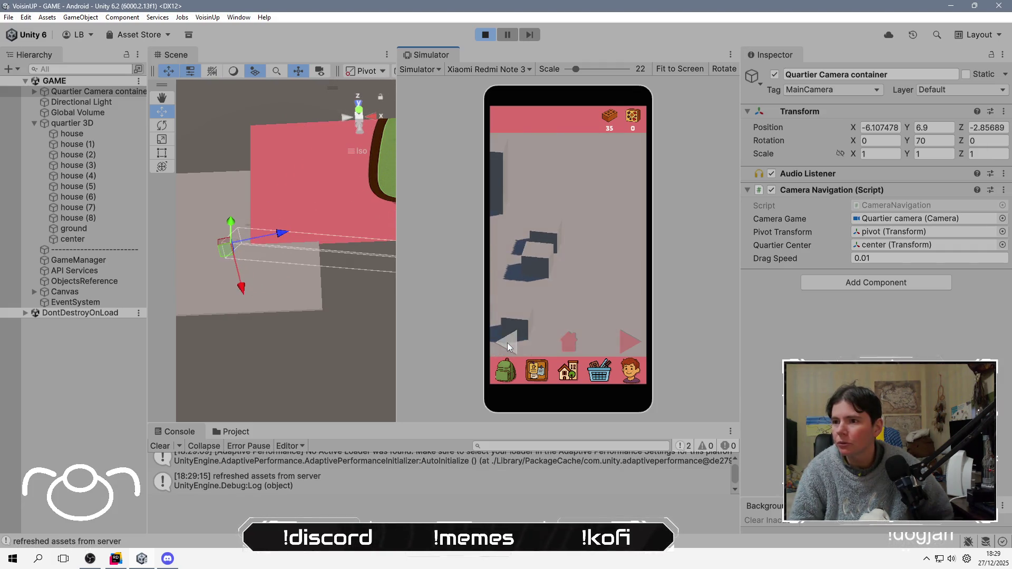
{"action": "left_click_drag", "start_coordinate": [536, 251], "coordinate": [590, 264]}
{"action": "mouse_move", "coordinate": [577, 243]}
{"action": "left_mouse_down"}
{"action": "mouse_move", "coordinate": [562, 208]}
{"action": "mouse_move", "coordinate": [591, 191]}
{"action": "mouse_move", "coordinate": [551, 226]}
{"action": "mouse_move", "coordinate": [565, 170]}
{"action": "mouse_move", "coordinate": [593, 220]}
{"action": "mouse_move", "coordinate": [587, 260]}
{"action": "mouse_move", "coordinate": [522, 283]}
{"action": "mouse_move", "coordinate": [583, 239]}
{"action": "mouse_move", "coordinate": [549, 161]}
{"action": "mouse_move", "coordinate": [589, 206]}
{"action": "left_mouse_up"}
{"action": "left_click", "coordinate": [571, 338]}
Stop Play mode, set Drag Speed to 0.01 permanently, save the scene and return to Rider
{"action": "key", "text": "ctrl+p"}
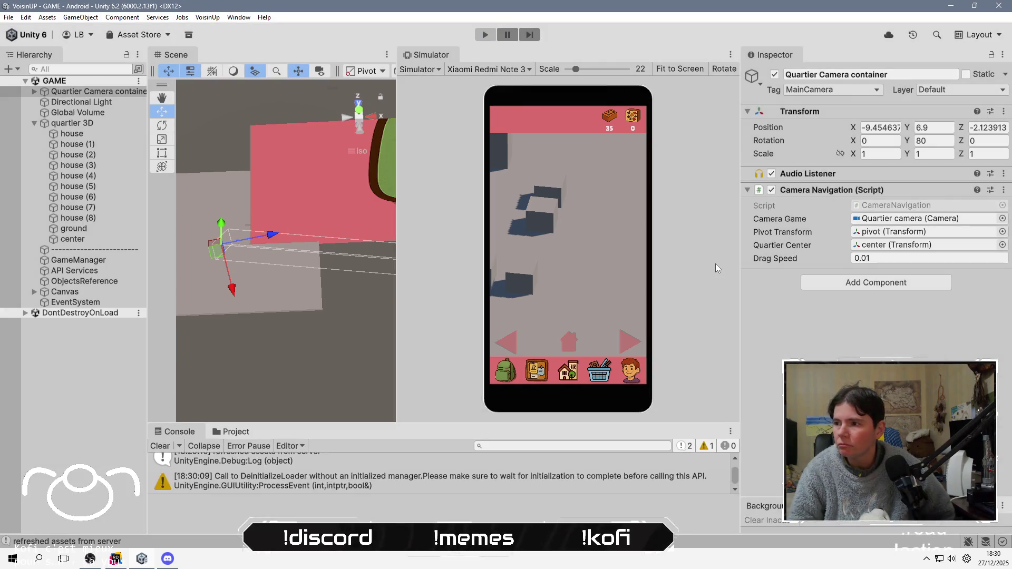
{"action": "left_click", "coordinate": [905, 258]}
{"action": "type", "text": "0."}
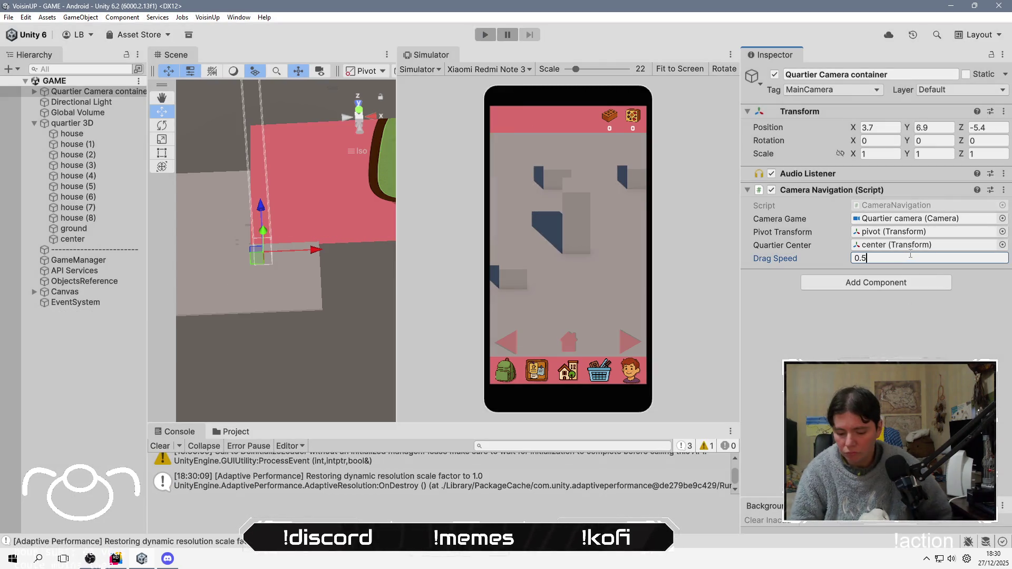
{"action": "type", "text": "001"}
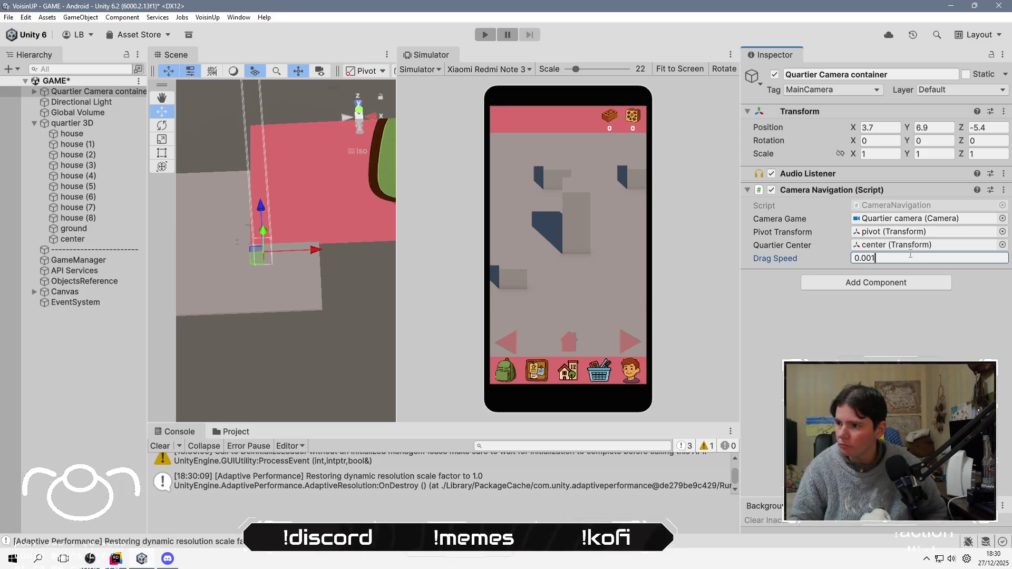
{"action": "key", "text": "ctrl+s"}
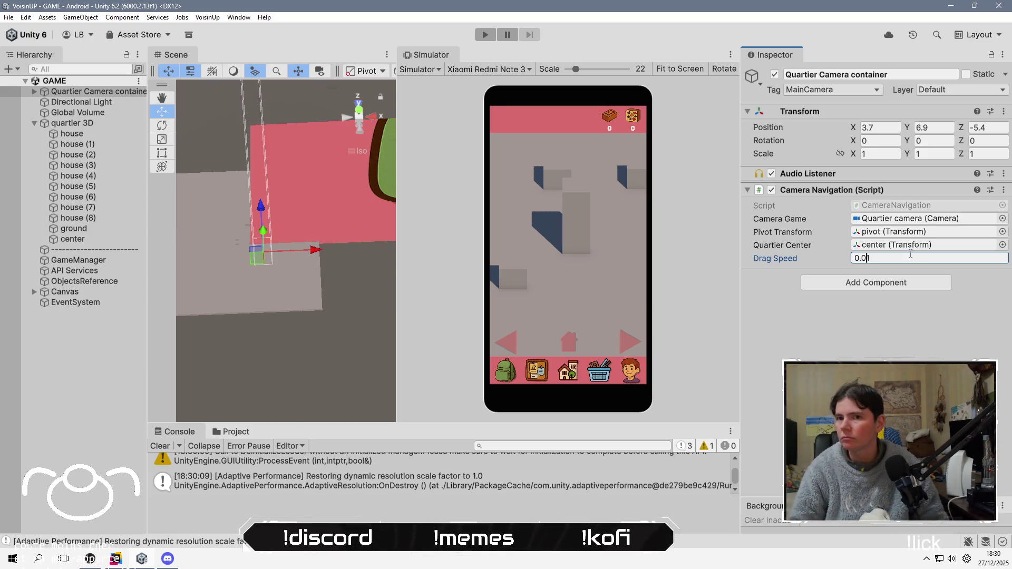
{"action": "key", "text": "alt+Tab"}
{"action": "key", "text": "Tab"}
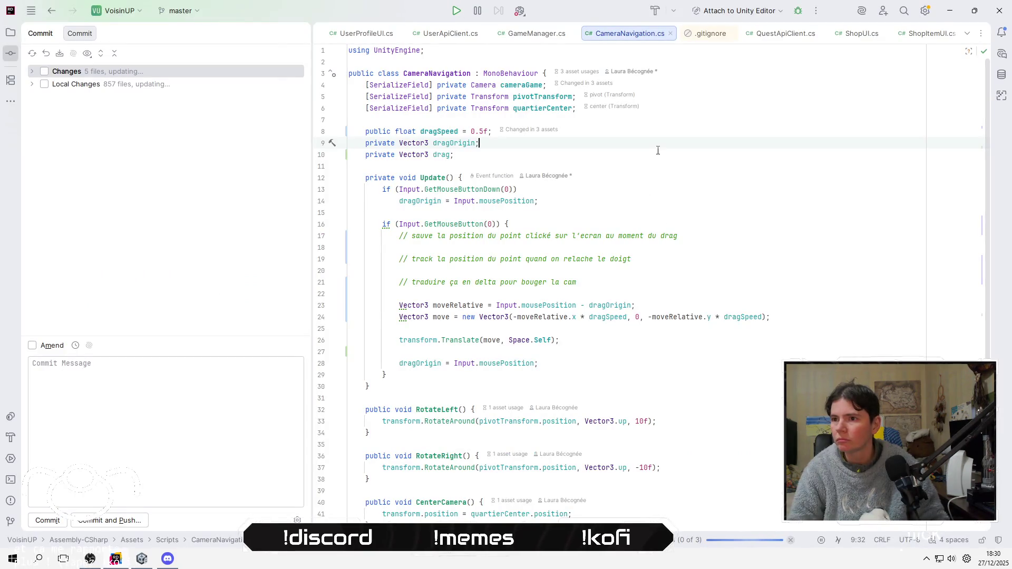
Remove dragSpeed's 0.5f default and delete the explanatory comment lines in the drag block
{"action": "key", "text": "ctrl+w"}
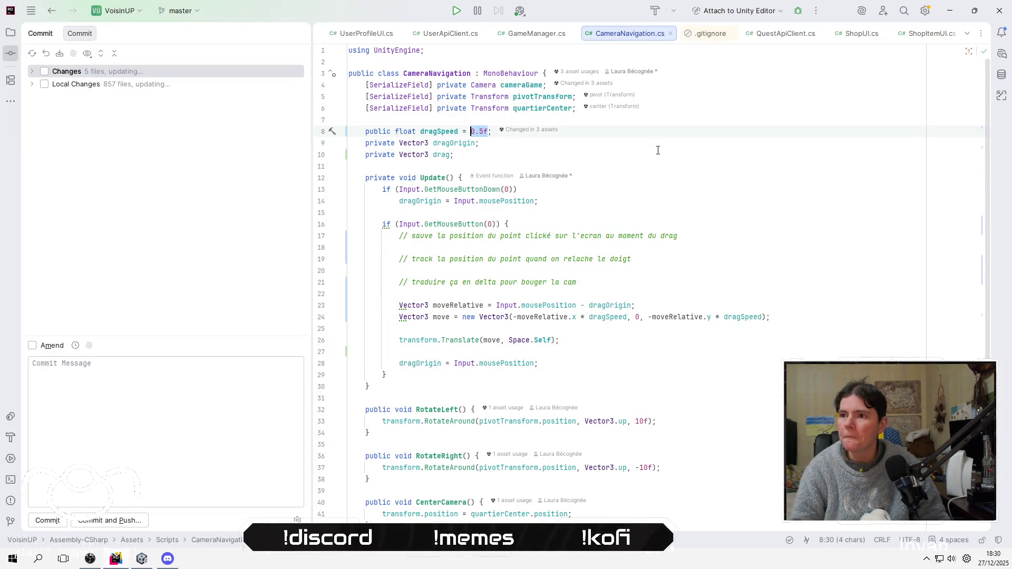
{"action": "key", "text": "BackSpace"}
{"action": "key", "text": "Up"}
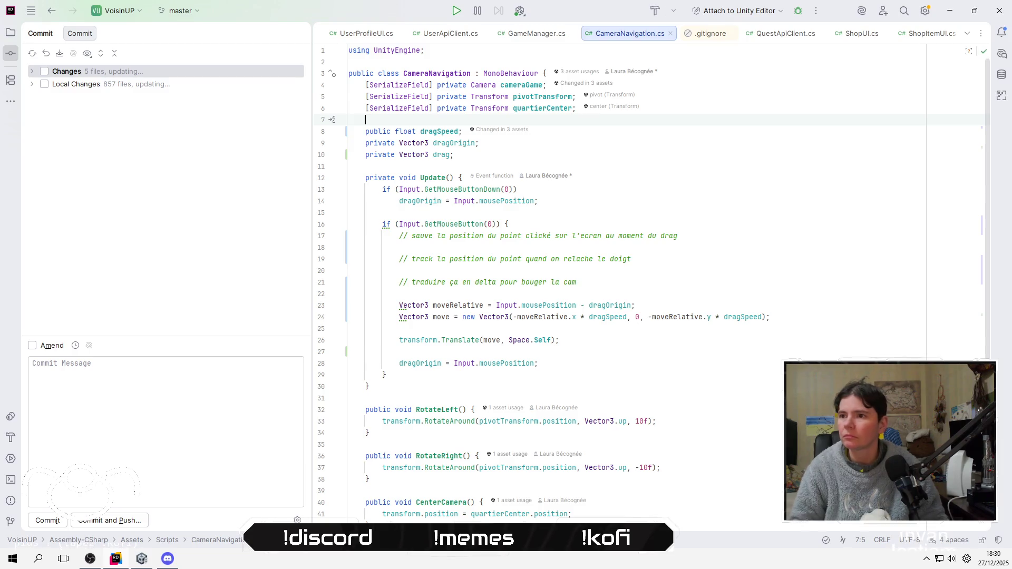
{"action": "left_click", "coordinate": [634, 166]}
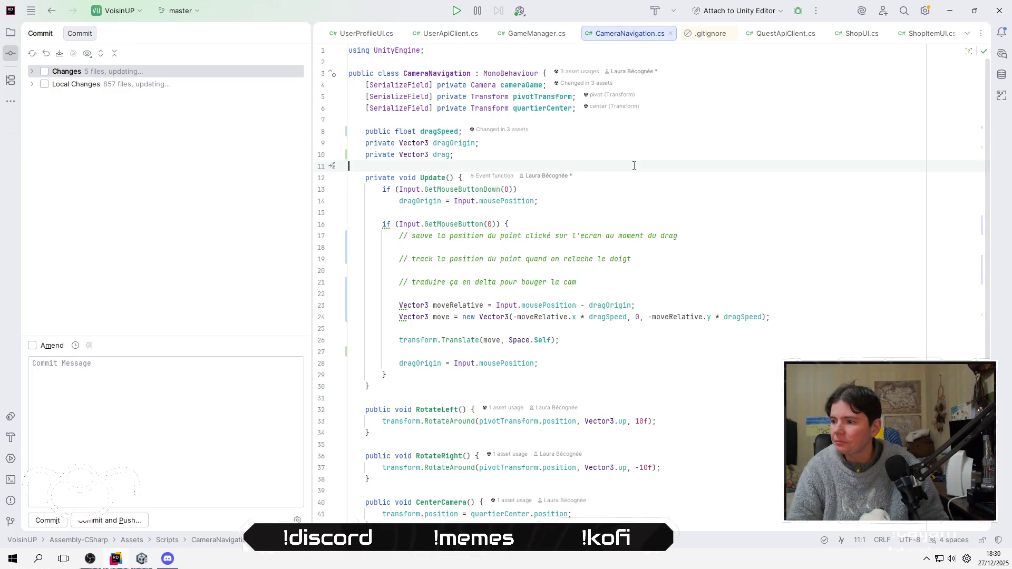
{"action": "left_click", "coordinate": [712, 218]}
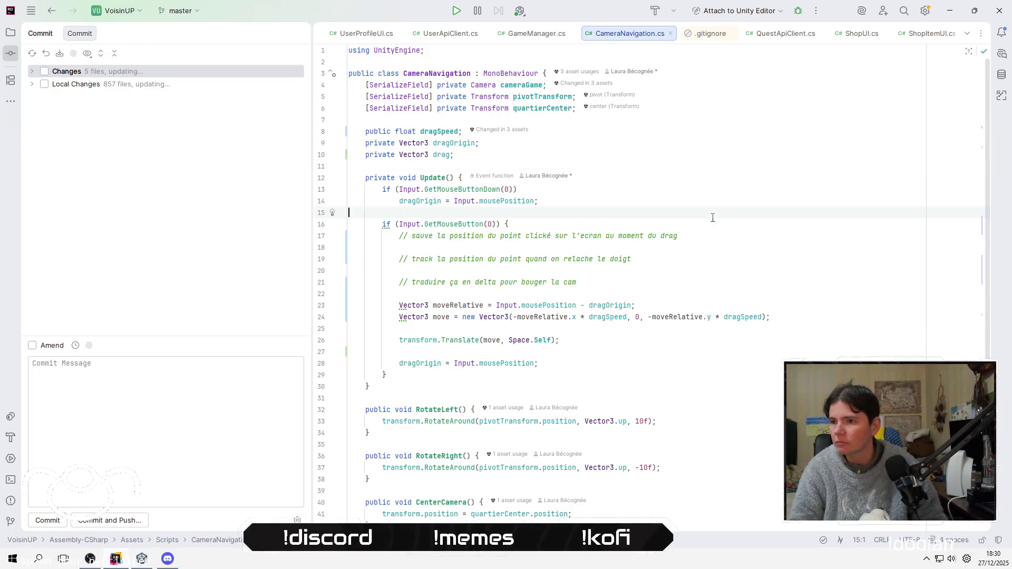
{"action": "key", "text": "Down"}
{"action": "key", "text": "Down"}
{"action": "key", "text": "shift+Down"}
{"action": "key", "text": "shift+Down"}
{"action": "key", "text": "shift+Down"}
{"action": "key", "text": "shift+Down"}
{"action": "key", "text": "shift+Down"}
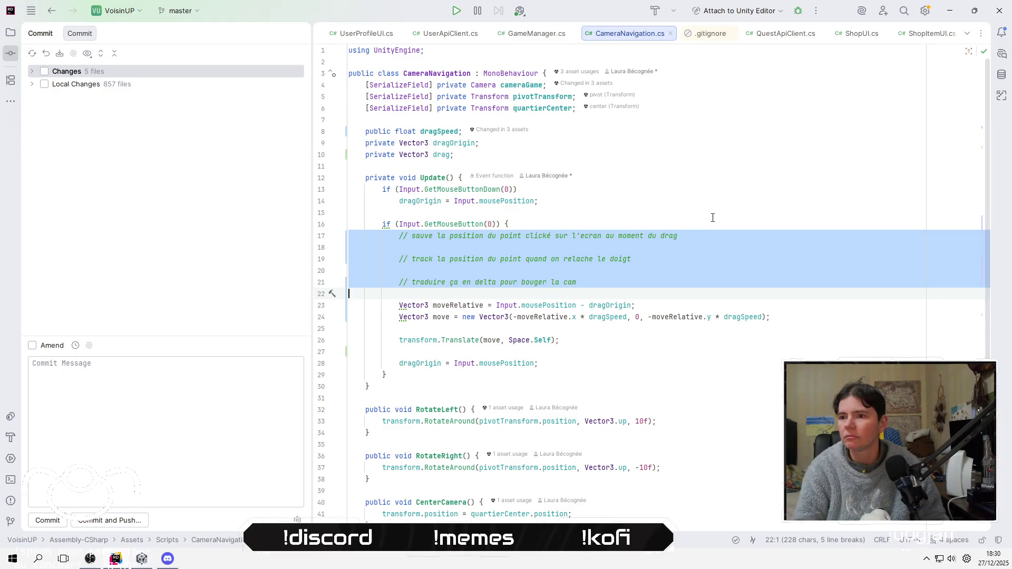
{"action": "key", "text": "BackSpace"}
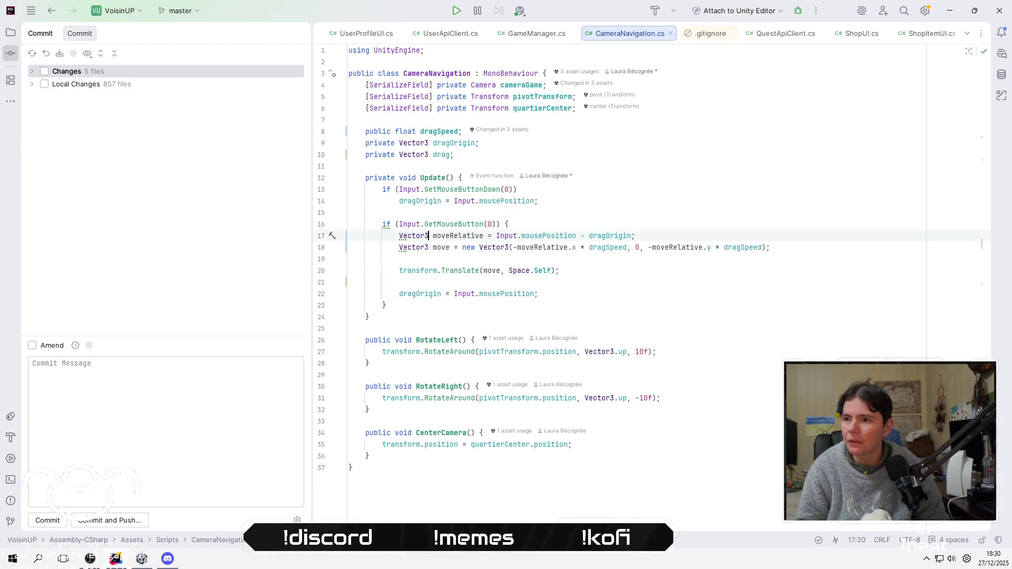
Replace the unused drag field with a moveRelative field copied from the local declaration
{"action": "key", "text": "ctrl+Right"}
{"action": "key", "text": "ctrl+shift+Left"}
{"action": "key", "text": "ctrl+shift+Left"}
{"action": "key", "text": "ctrl+c"}
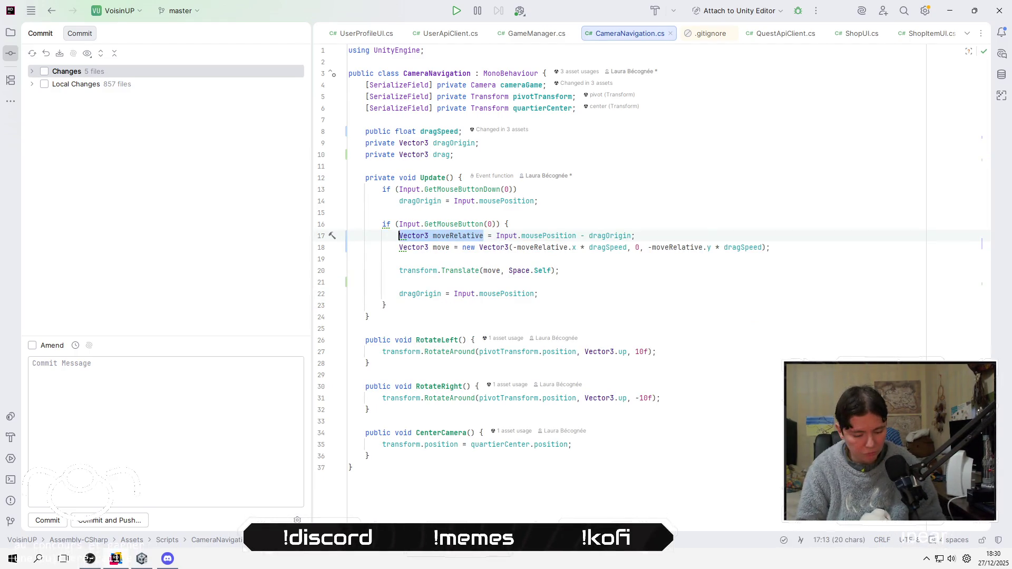
{"action": "key", "text": "Up"}
{"action": "key", "text": "Up"}
{"action": "key", "text": "Up"}
{"action": "key", "text": "Up"}
{"action": "key", "text": "End"}
{"action": "key", "text": "Up"}
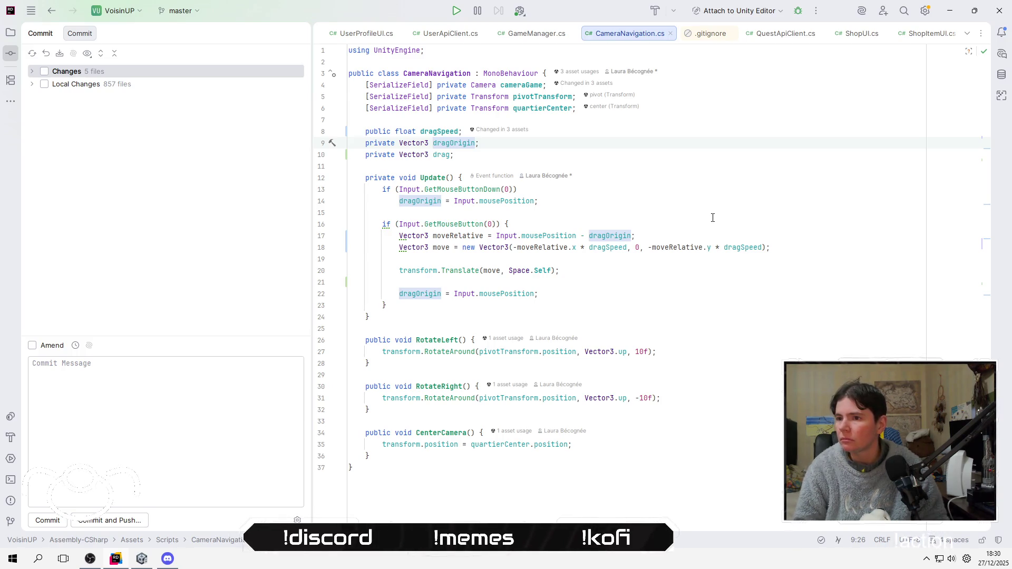
{"action": "key", "text": "Down"}
{"action": "key", "text": "Left"}
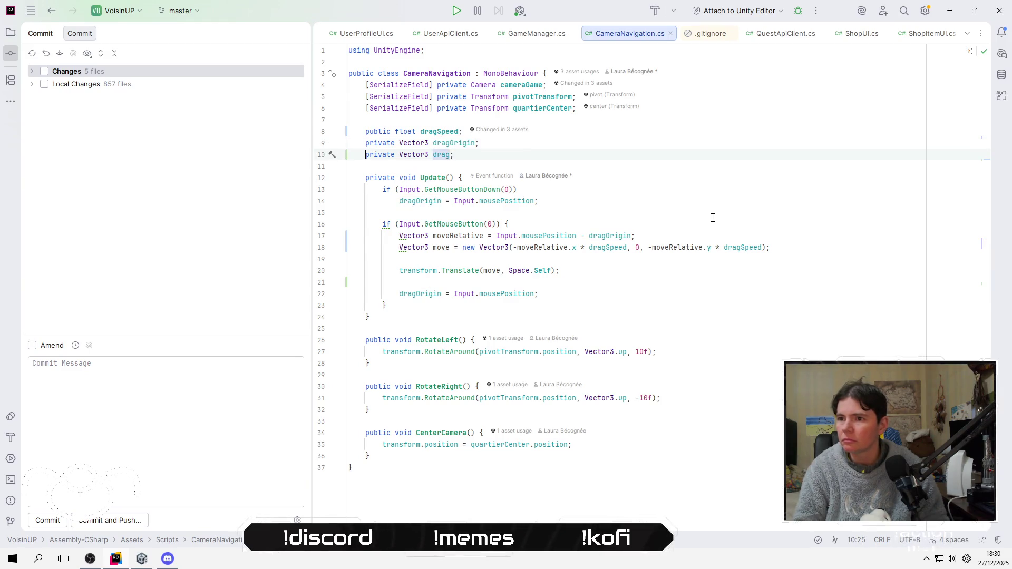
{"action": "key", "text": "shift+Down"}
{"action": "key", "text": "Delete"}
{"action": "key", "text": "ctrl+v"}
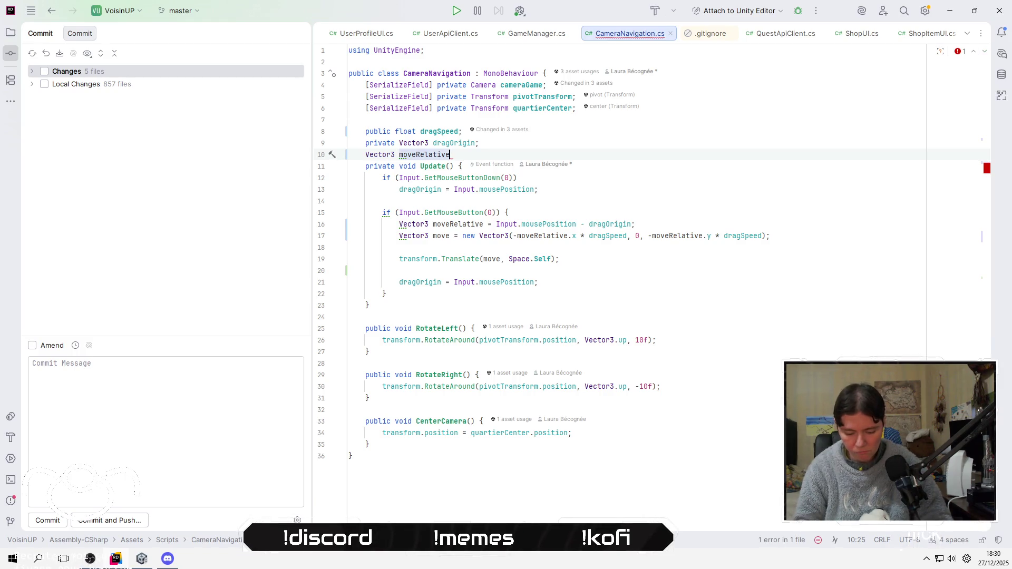
Add a private Vector3 field named move below moveRelative
{"action": "key", "text": "Return"}
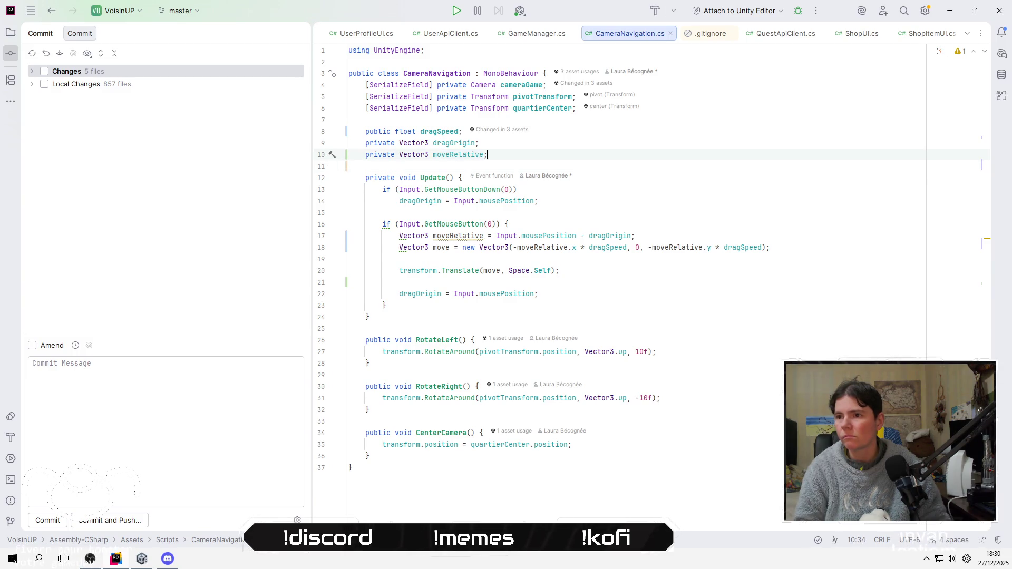
{"action": "key", "text": "ctrl+v"}
{"action": "type", "text": "pri"}
{"action": "key", "text": "Return"}
{"action": "key", "text": "End"}
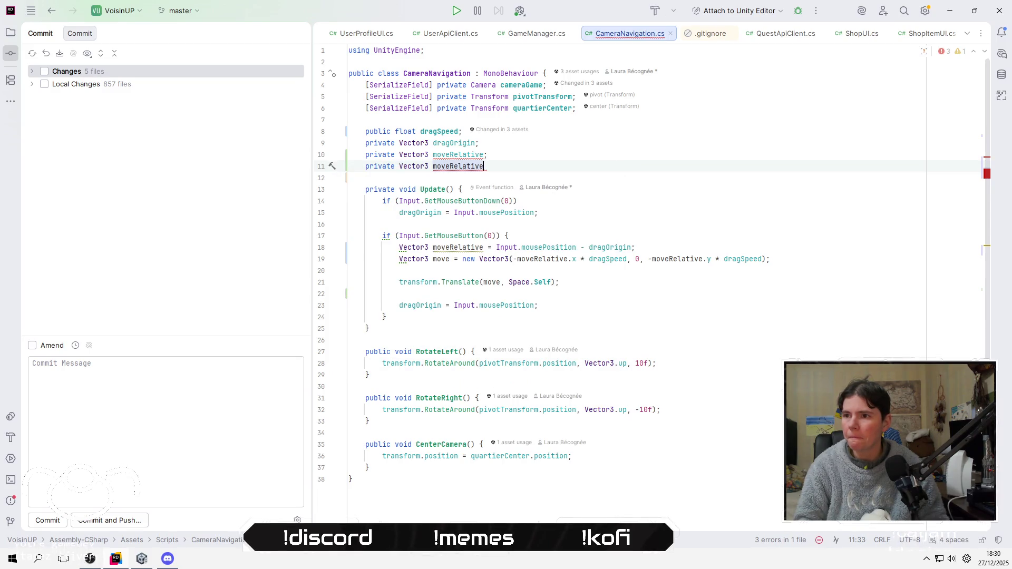
{"action": "key", "text": "shift+Left"}
{"action": "key", "text": "shift+Left"}
{"action": "key", "text": "shift+Left"}
{"action": "key", "text": "BackSpace"}
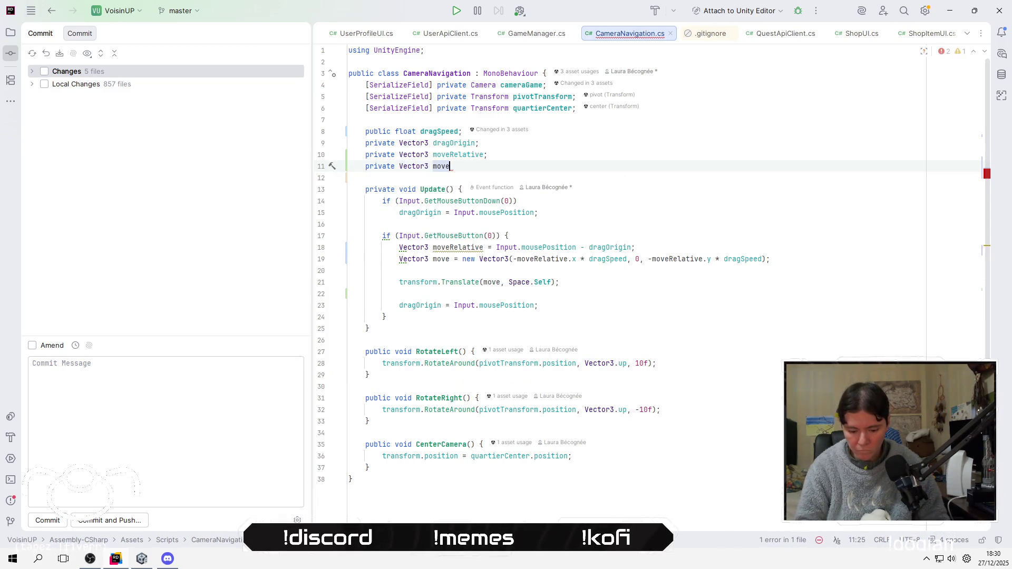
{"action": "type", "text": ";"}
Strip the Vector3 type from the moveRelative and move assignments in Update, then return to Unity
{"action": "key", "text": "Down"}
{"action": "key", "text": "Down"}
{"action": "key", "text": "Down"}
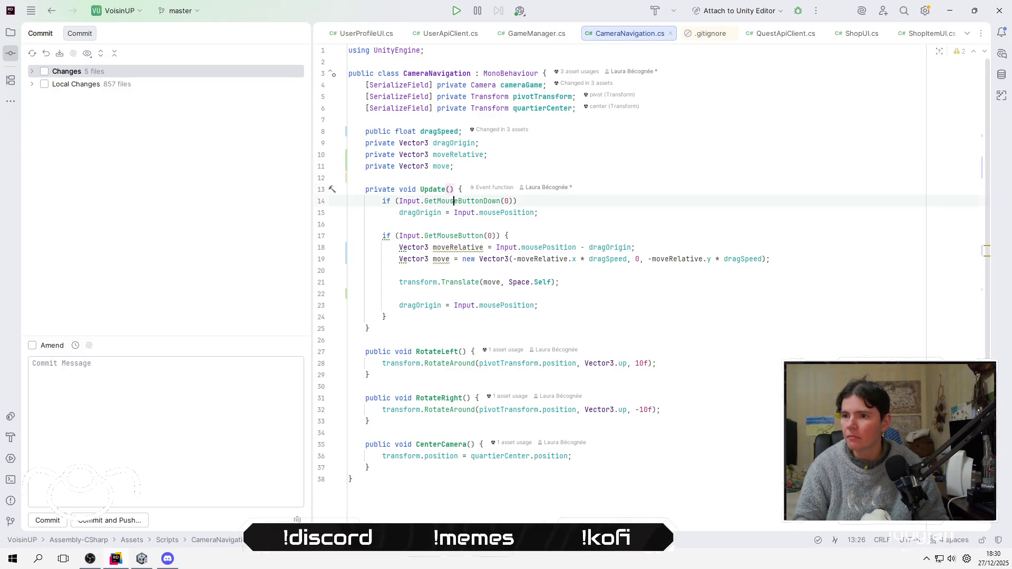
{"action": "key", "text": "Left"}
{"action": "key", "text": "Left"}
{"action": "key", "text": "Left"}
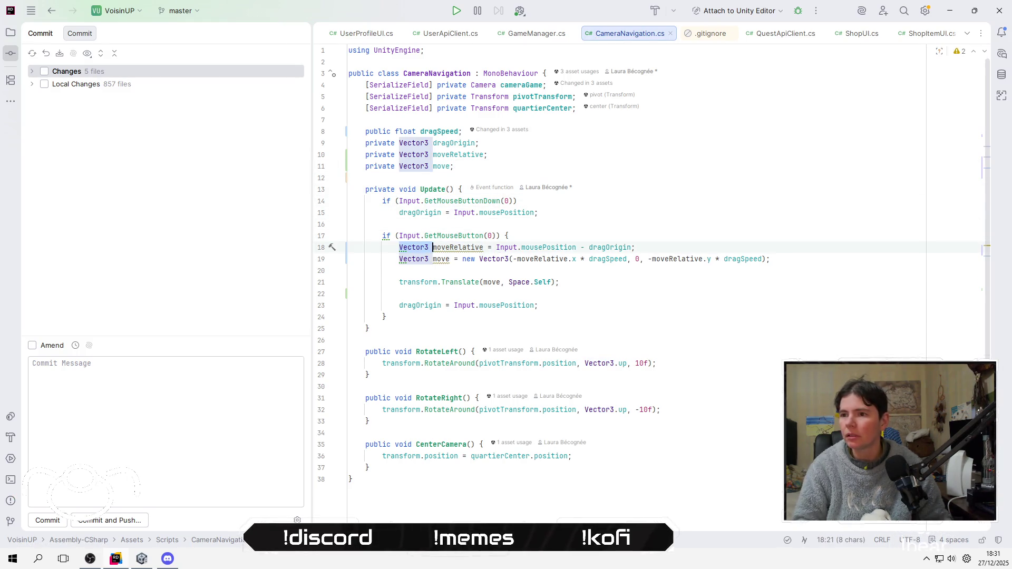
{"action": "key", "text": "ctrl+Delete"}
{"action": "key", "text": "Down"}
{"action": "key", "text": "ctrl+Delete"}
{"action": "key", "text": "End"}
{"action": "key", "text": "Return"}
{"action": "key", "text": "Delete"}
{"action": "left_click", "coordinate": [680, 188]}
{"action": "key", "text": "alt+Tab"}
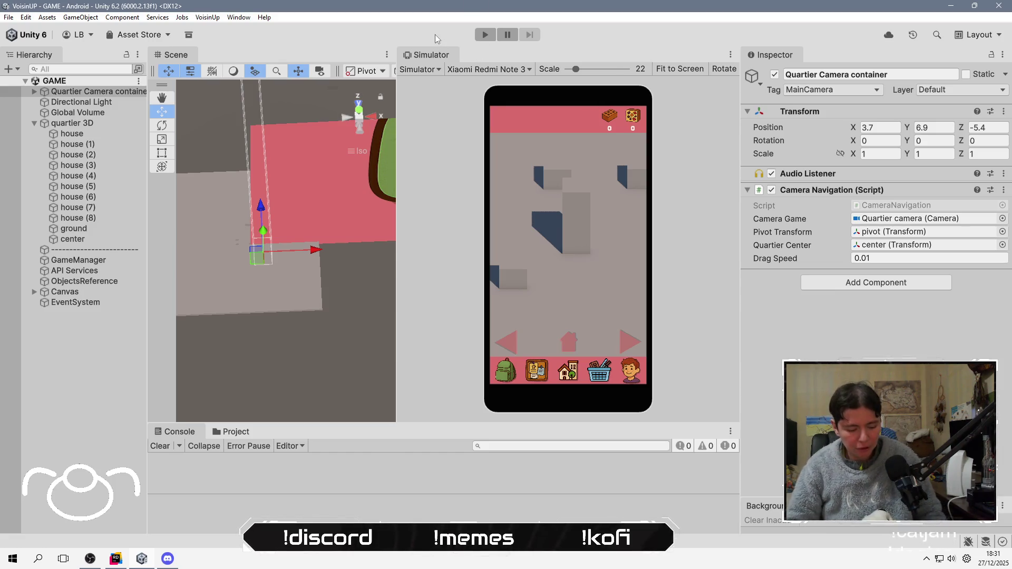
{"action": "left_click", "coordinate": [485, 35]}
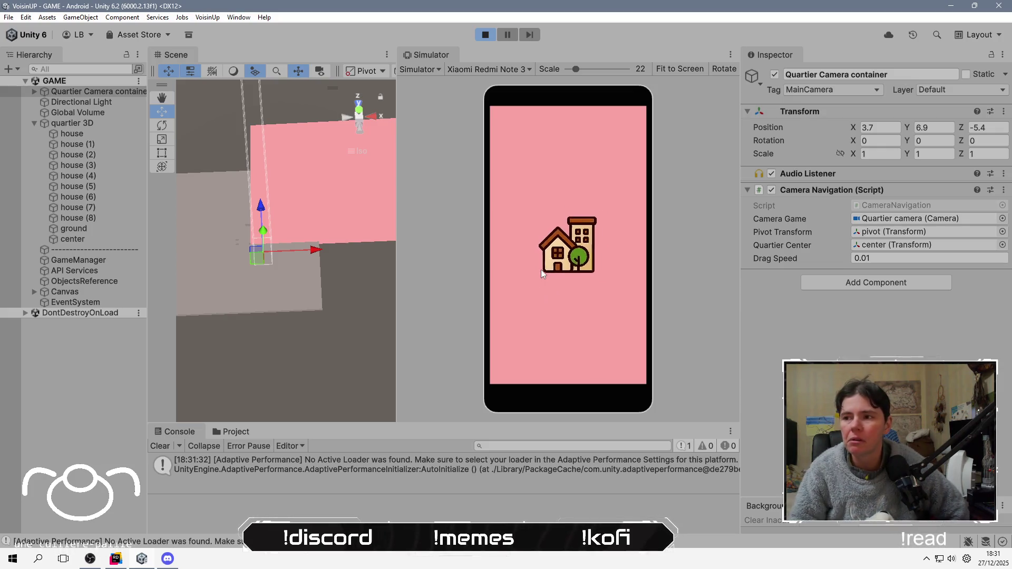
{"action": "mouse_move", "coordinate": [541, 268]}
{"action": "left_mouse_down"}
{"action": "mouse_move", "coordinate": [566, 251]}
{"action": "mouse_move", "coordinate": [577, 273]}
{"action": "mouse_move", "coordinate": [609, 261]}
{"action": "mouse_move", "coordinate": [566, 295]}
{"action": "mouse_move", "coordinate": [550, 226]}
{"action": "mouse_move", "coordinate": [597, 188]}
{"action": "mouse_move", "coordinate": [573, 286]}
{"action": "mouse_move", "coordinate": [621, 244]}
{"action": "mouse_move", "coordinate": [591, 221]}
{"action": "left_mouse_up"}
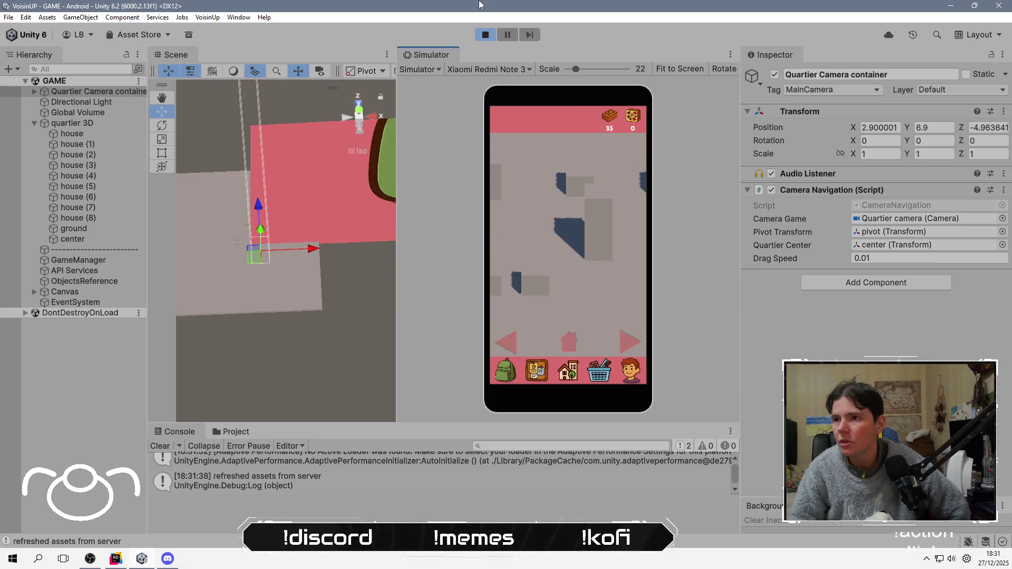
{"action": "left_click", "coordinate": [486, 34]}
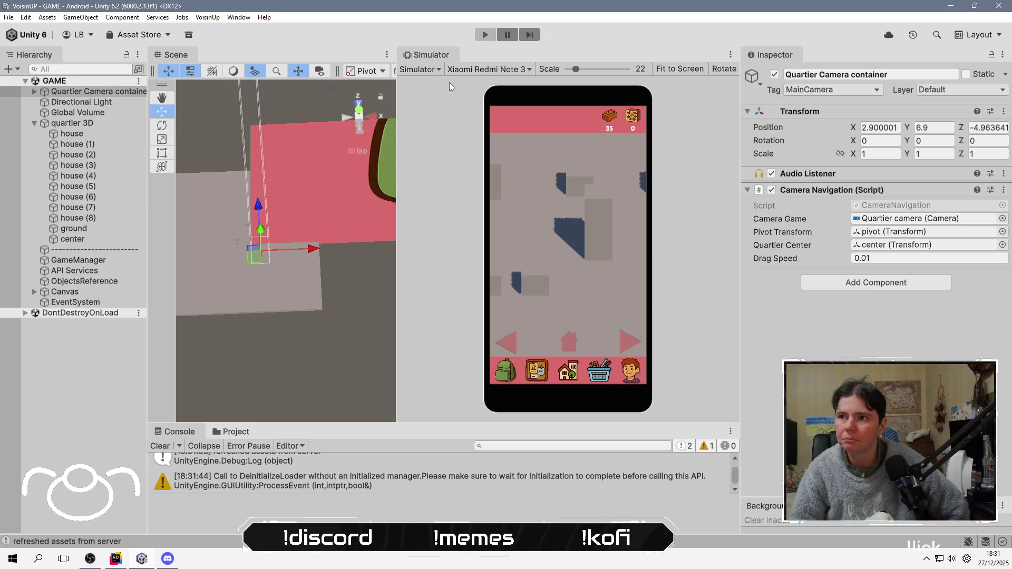
Build the Android APK from Build Profiles, overwriting the existing build.apk
{"action": "left_click", "coordinate": [8, 16]}
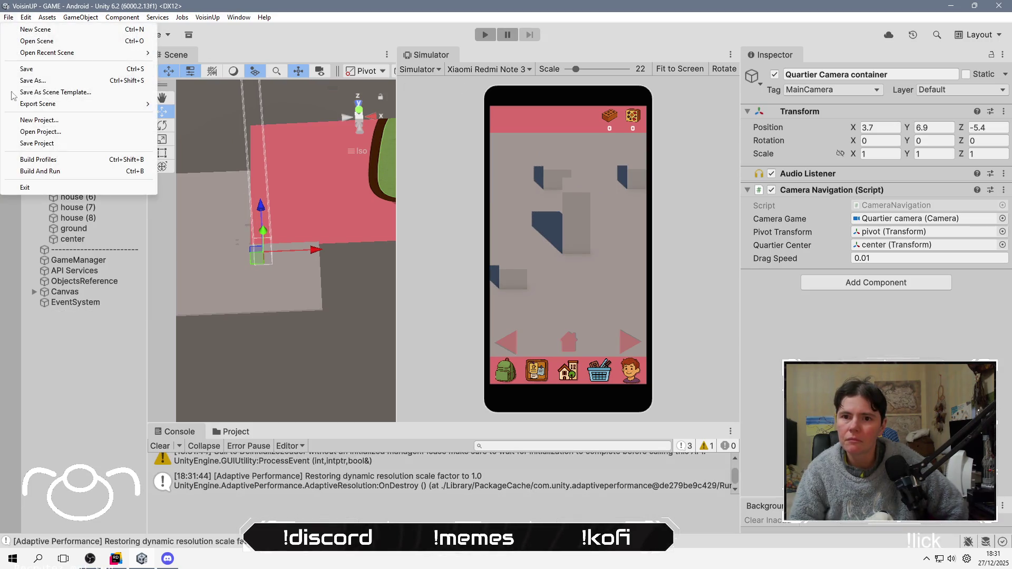
{"action": "left_click", "coordinate": [105, 161]}
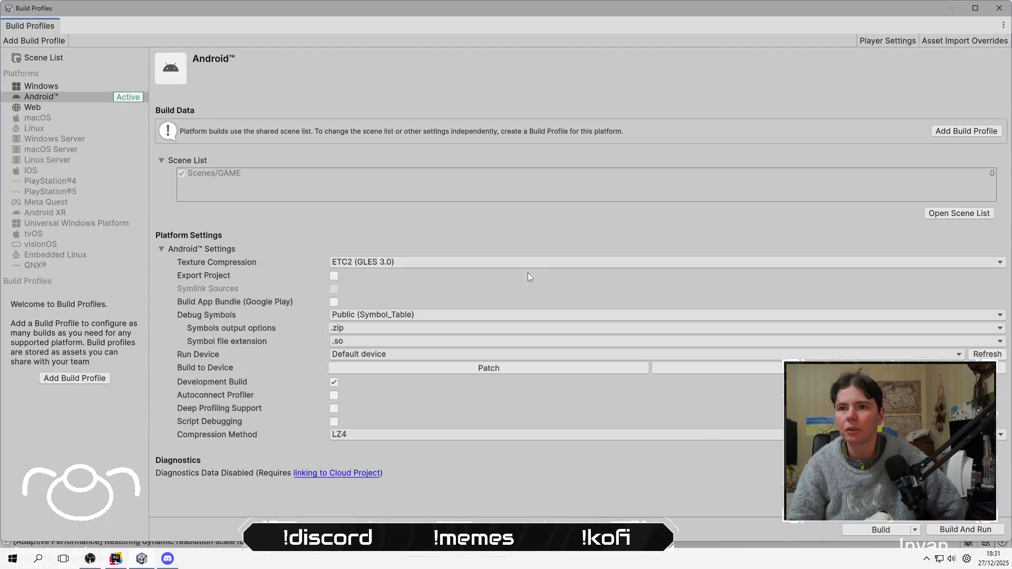
{"action": "left_click", "coordinate": [878, 530]}
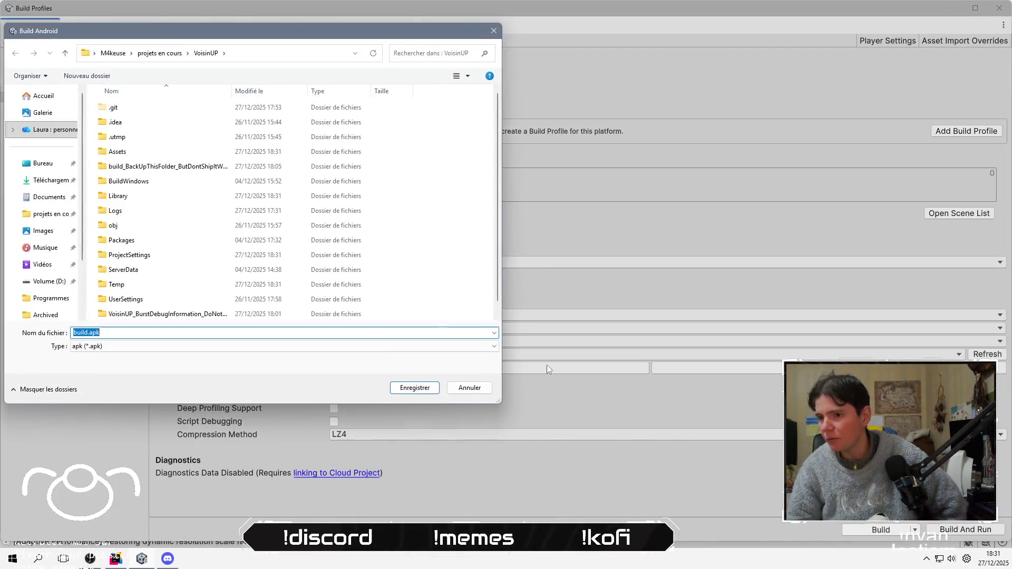
{"action": "left_click", "coordinate": [415, 391]}
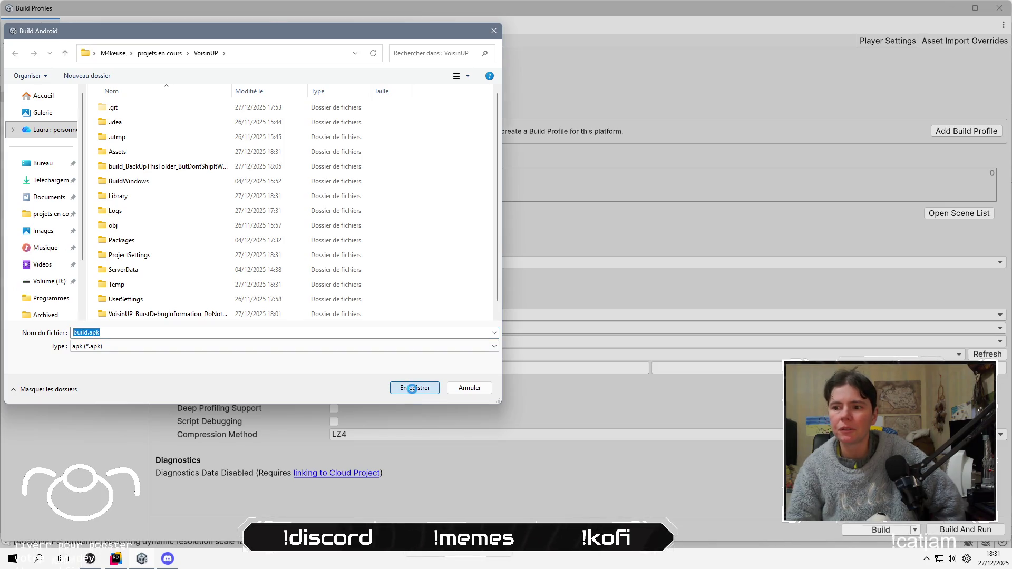
{"action": "left_click", "coordinate": [531, 280]}
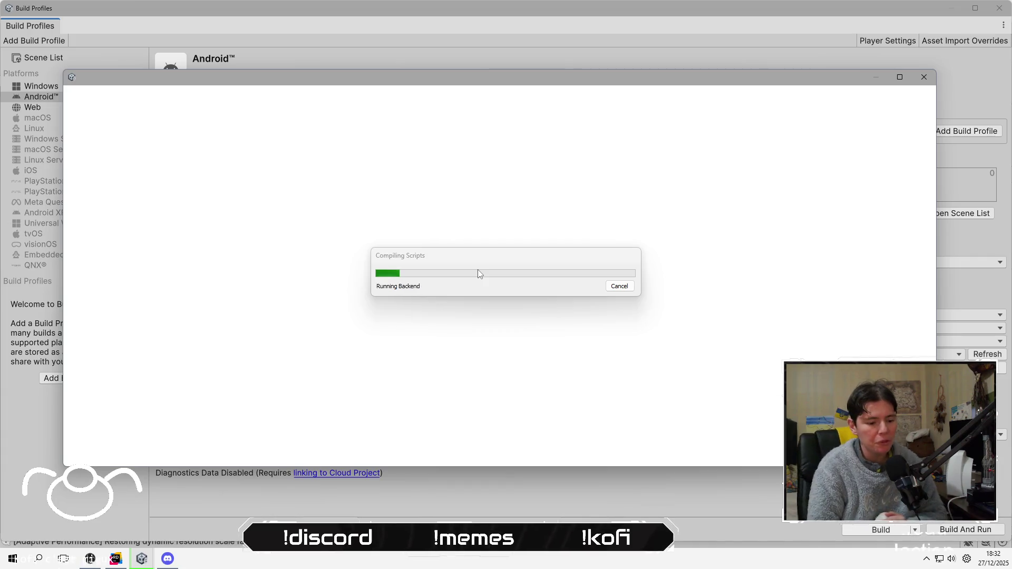
{"action": "key", "text": "alt+Tab"}
{"action": "key", "text": "alt+Tab"}
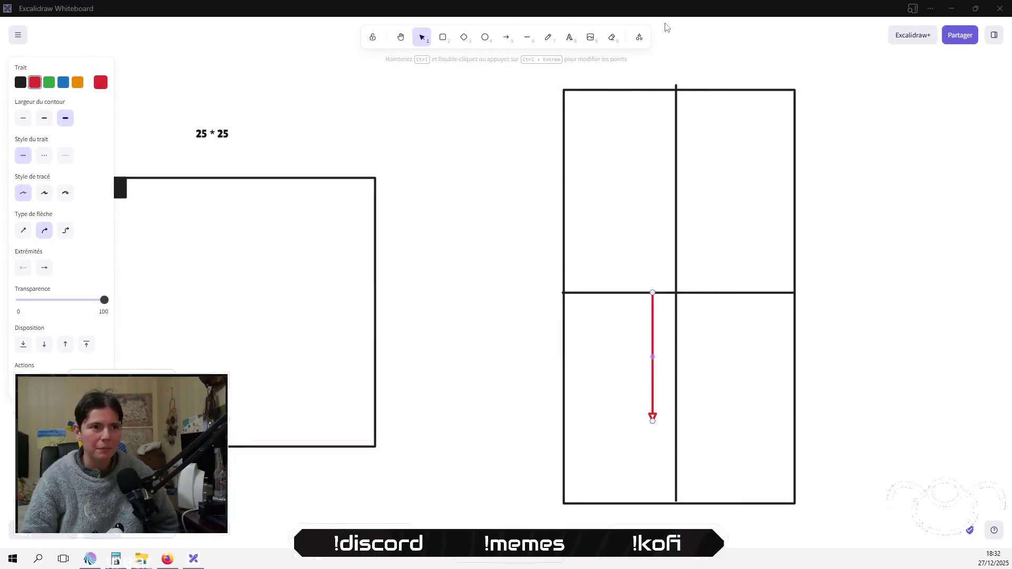
Delete the grid sketch, red arrow, 25 * 25 note and square from the whiteboard
{"action": "mouse_move", "coordinate": [519, 68]}
{"action": "left_mouse_down"}
{"action": "mouse_move", "coordinate": [811, 473]}
{"action": "mouse_move", "coordinate": [828, 517]}
{"action": "left_mouse_up"}
{"action": "key", "text": "Delete"}
{"action": "mouse_move", "coordinate": [456, 110]}
{"action": "left_mouse_down"}
{"action": "mouse_move", "coordinate": [253, 368]}
{"action": "mouse_move", "coordinate": [128, 425]}
{"action": "mouse_move", "coordinate": [114, 462]}
{"action": "left_mouse_up"}
{"action": "key", "text": "Delete"}
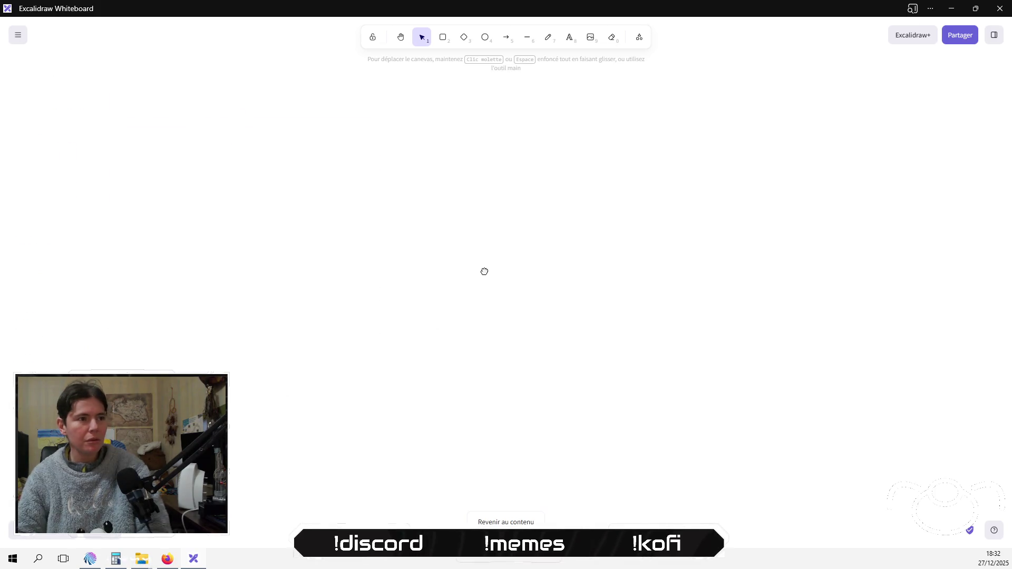
Bring the view back to the content and minimize the Excalidraw window
{"action": "left_click", "coordinate": [506, 523]}
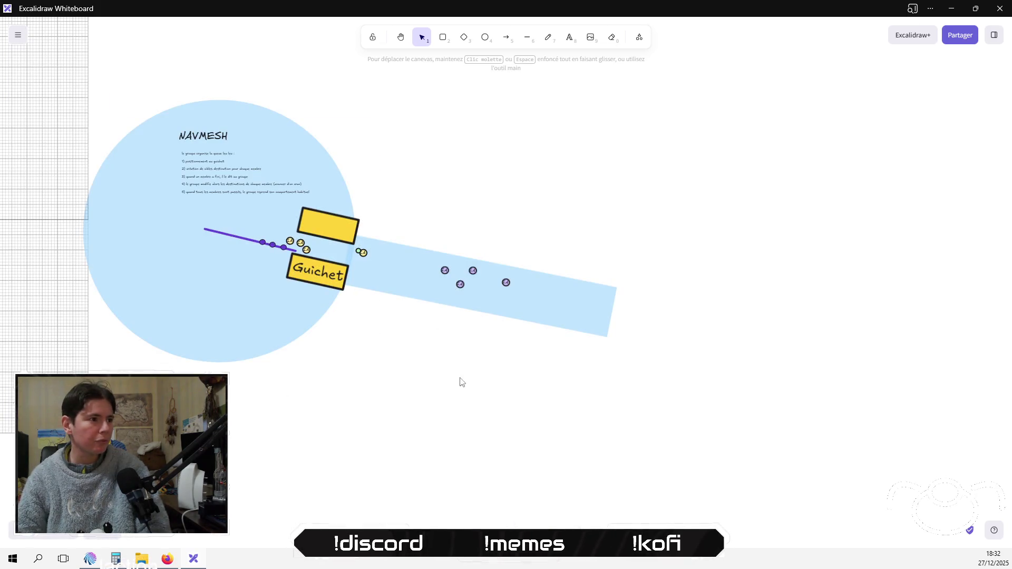
{"action": "scroll", "coordinate": [458, 381], "scroll_direction": "left", "scroll_amount": 10}
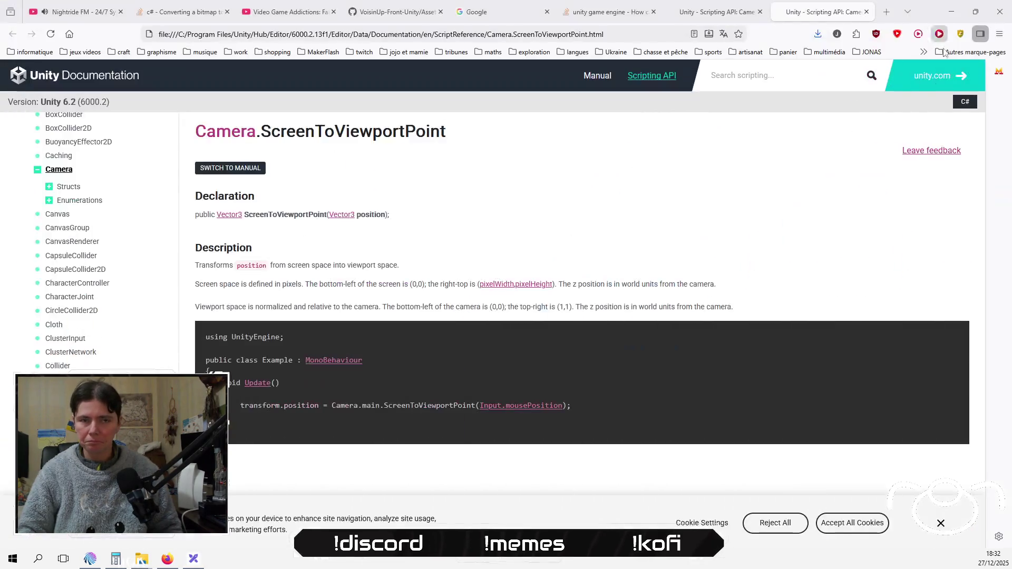
{"action": "left_click", "coordinate": [951, 9]}
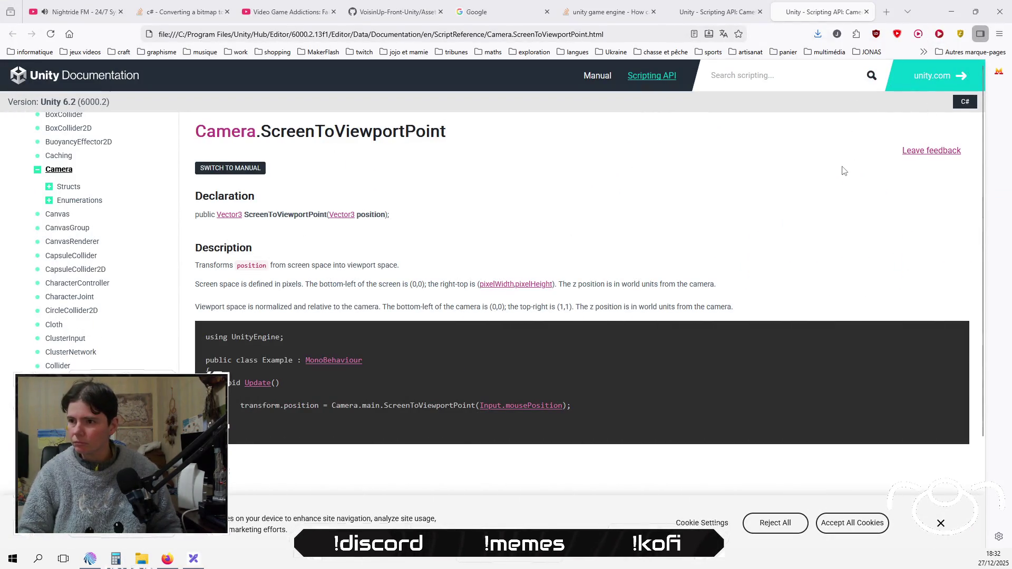
{"action": "left_click", "coordinate": [138, 561]}
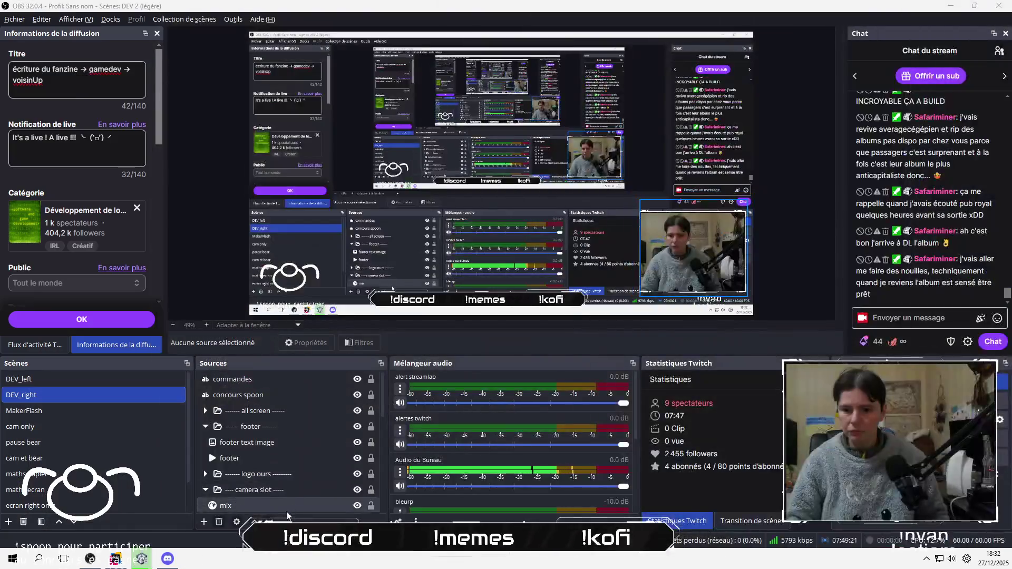
{"action": "mouse_move", "coordinate": [138, 560]}
{"action": "left_click", "coordinate": [279, 479]}
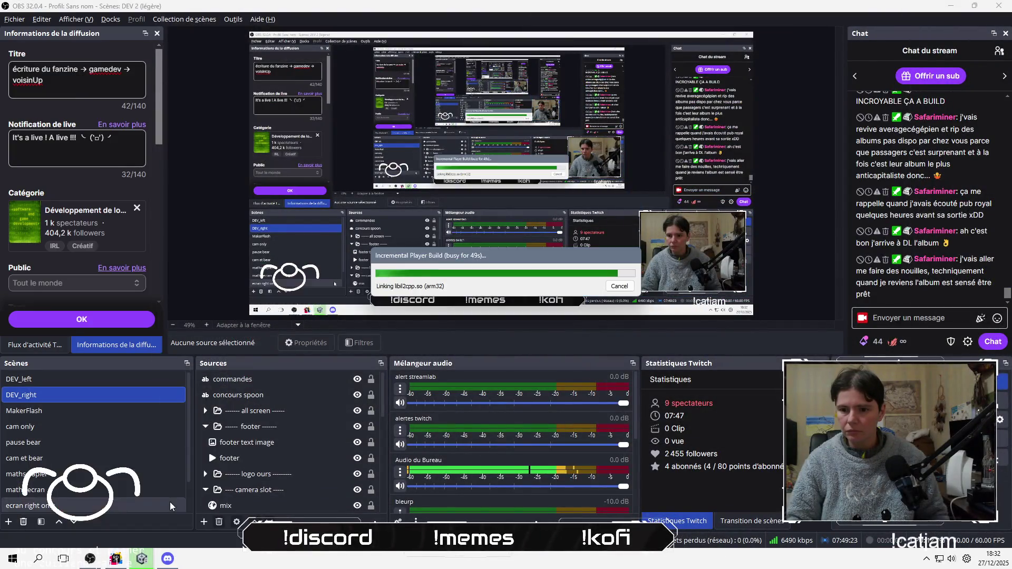
{"action": "mouse_move", "coordinate": [460, 254]}
{"action": "left_mouse_down"}
{"action": "mouse_move", "coordinate": [149, 279]}
{"action": "mouse_move", "coordinate": [701, 274]}
{"action": "mouse_move", "coordinate": [642, 245]}
{"action": "left_mouse_up"}
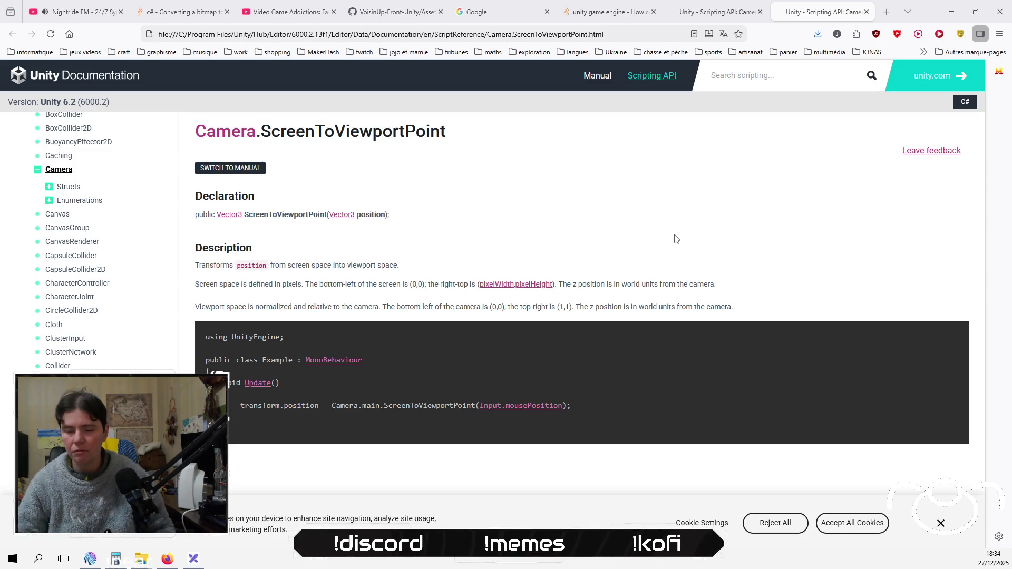
{"action": "left_click", "coordinate": [990, 562]}
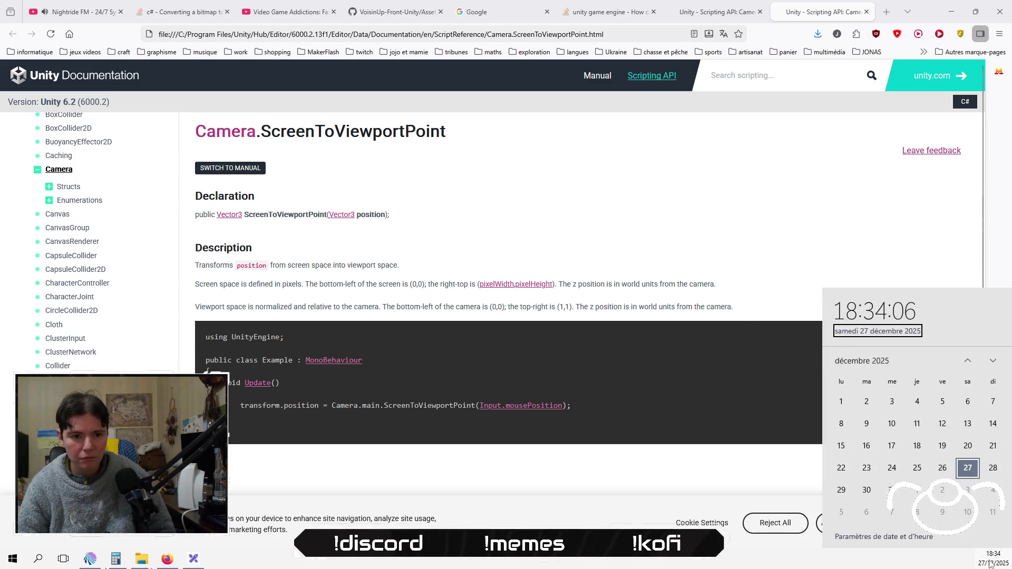
Close the calendar flyout and dismiss the cookie banner on the ScreenToViewportPoint page
{"action": "left_click", "coordinate": [785, 511]}
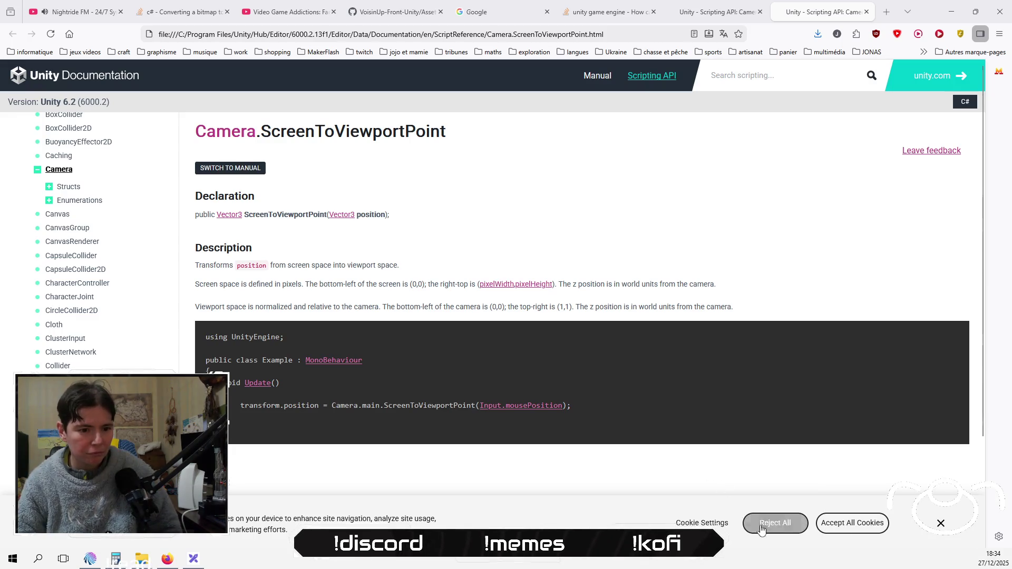
{"action": "left_click", "coordinate": [853, 523]}
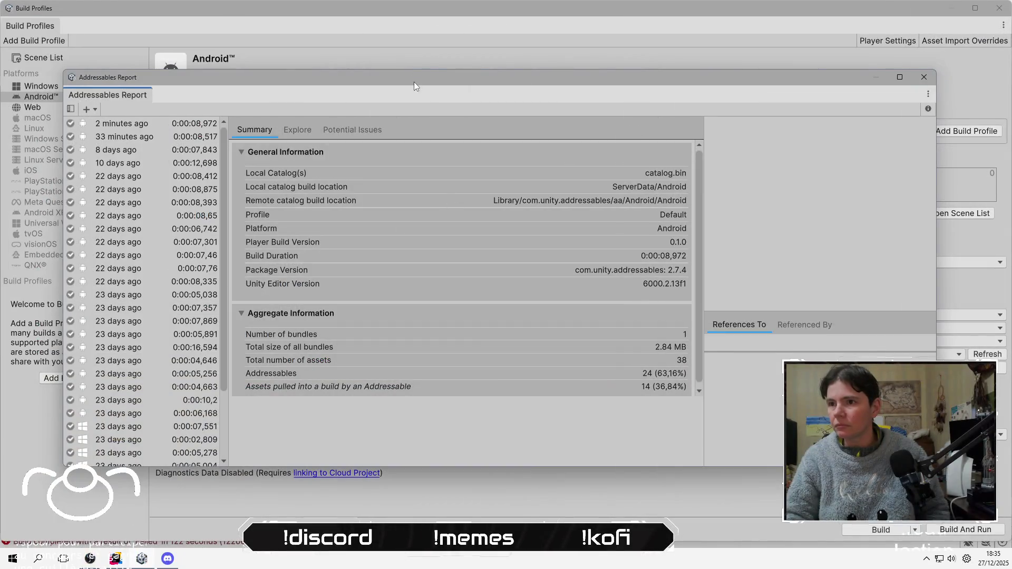
Close the Addressables Report and Build Profiles windows and clear the Console errors
{"action": "mouse_move", "coordinate": [413, 81]}
{"action": "left_mouse_down"}
{"action": "mouse_move", "coordinate": [585, 480]}
{"action": "mouse_move", "coordinate": [485, 83]}
{"action": "left_mouse_up"}
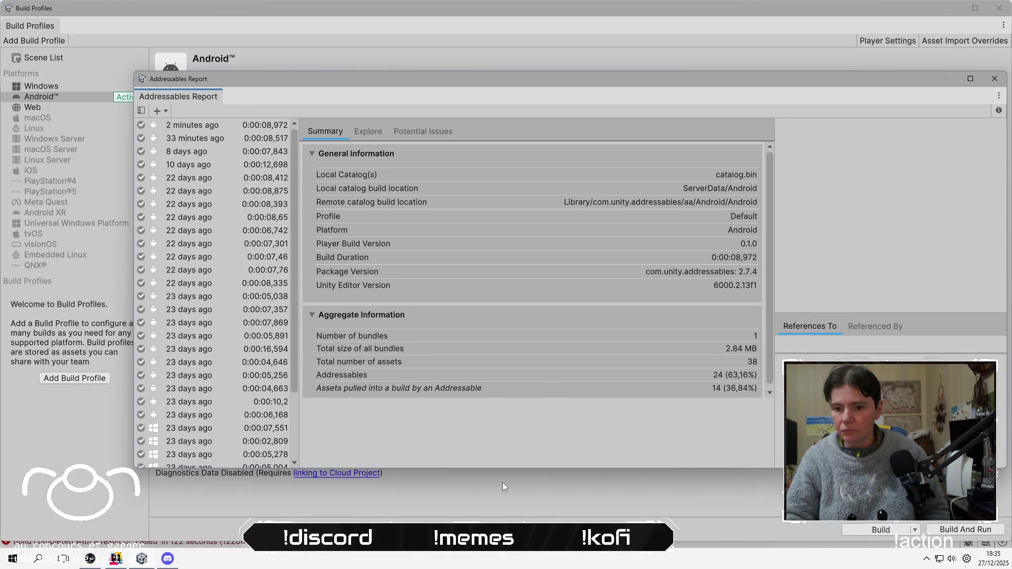
{"action": "left_click", "coordinate": [994, 79]}
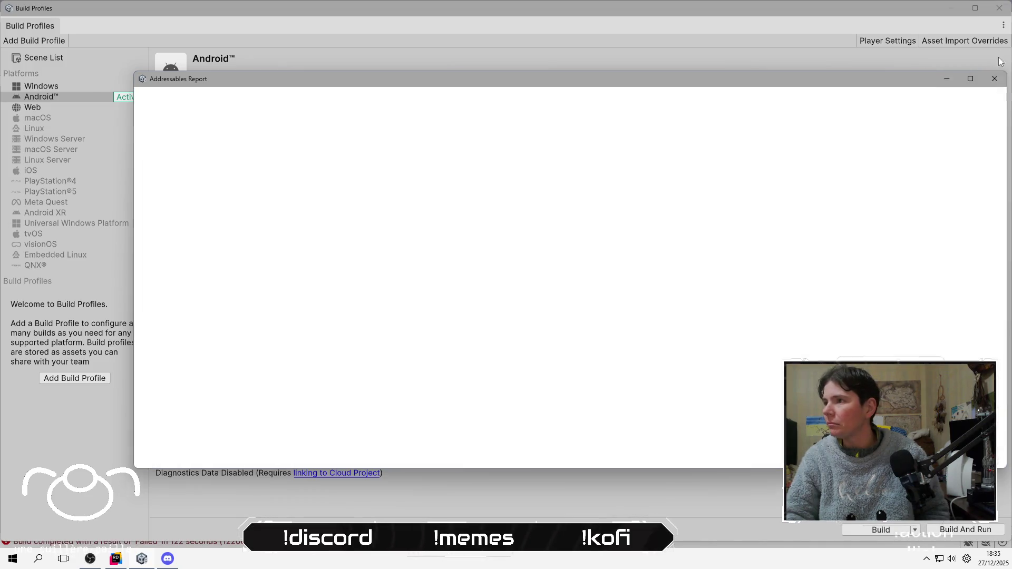
{"action": "left_click", "coordinate": [999, 8]}
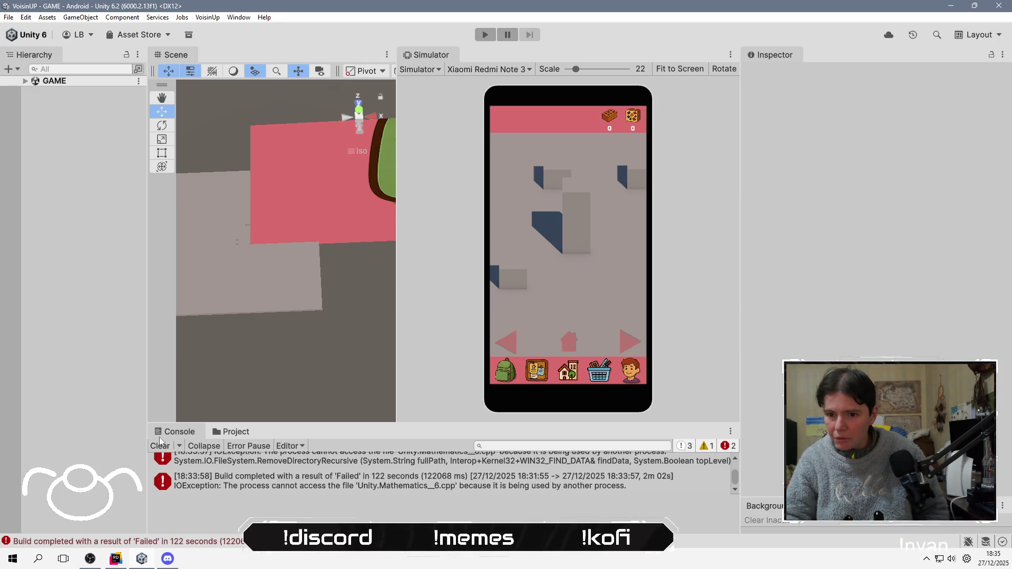
{"action": "left_click", "coordinate": [160, 445]}
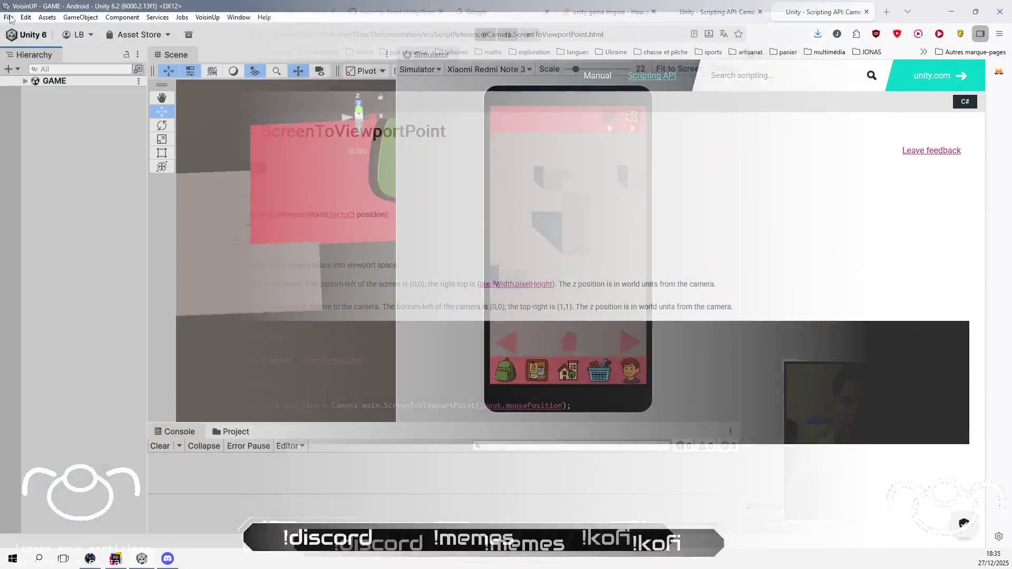
Rebuild the Android APK from File > Build Profiles, overwriting build.apk
{"action": "left_click", "coordinate": [9, 18]}
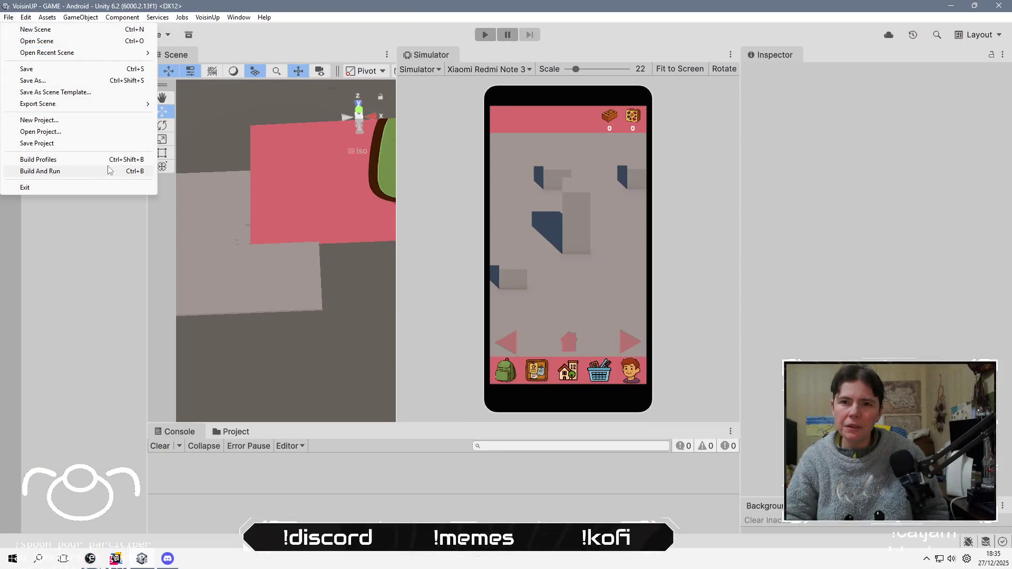
{"action": "left_click", "coordinate": [39, 159]}
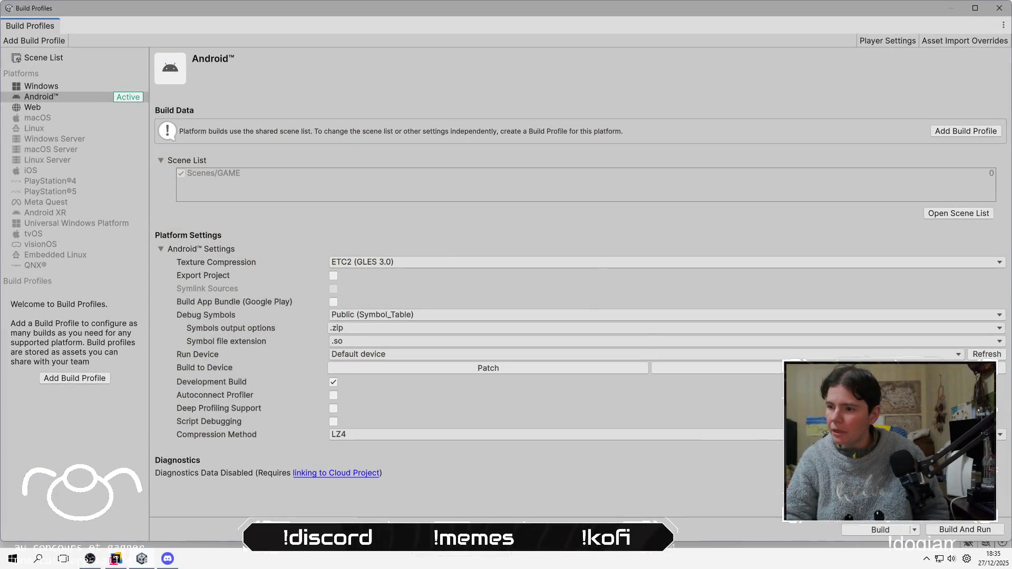
{"action": "left_click", "coordinate": [858, 528]}
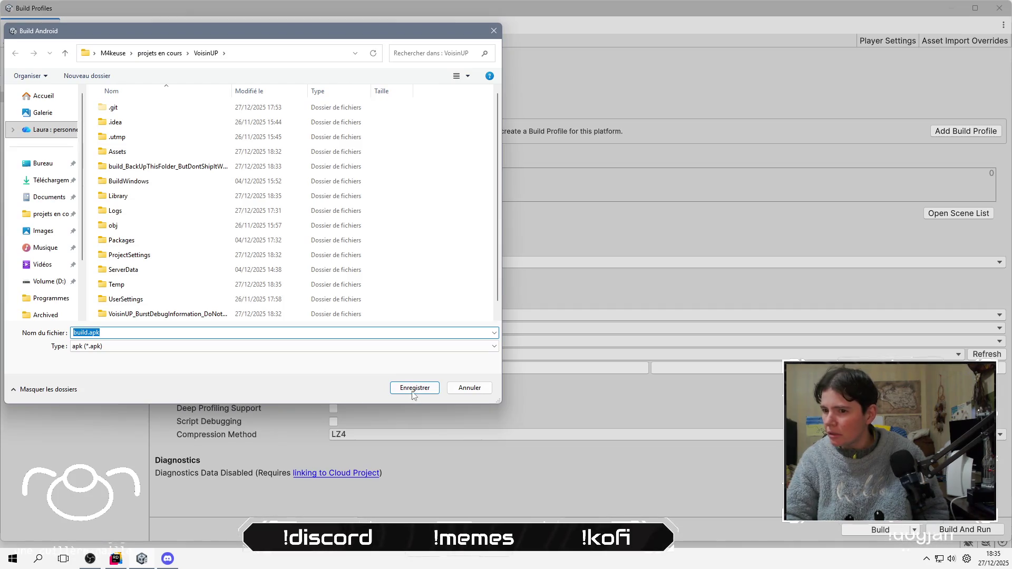
{"action": "left_click", "coordinate": [417, 388]}
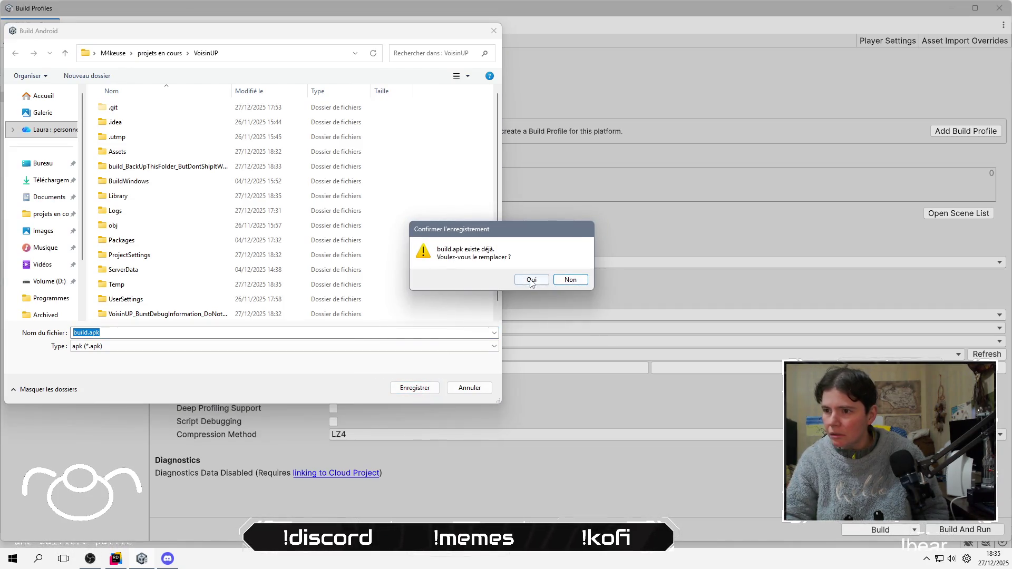
{"action": "left_click", "coordinate": [531, 279]}
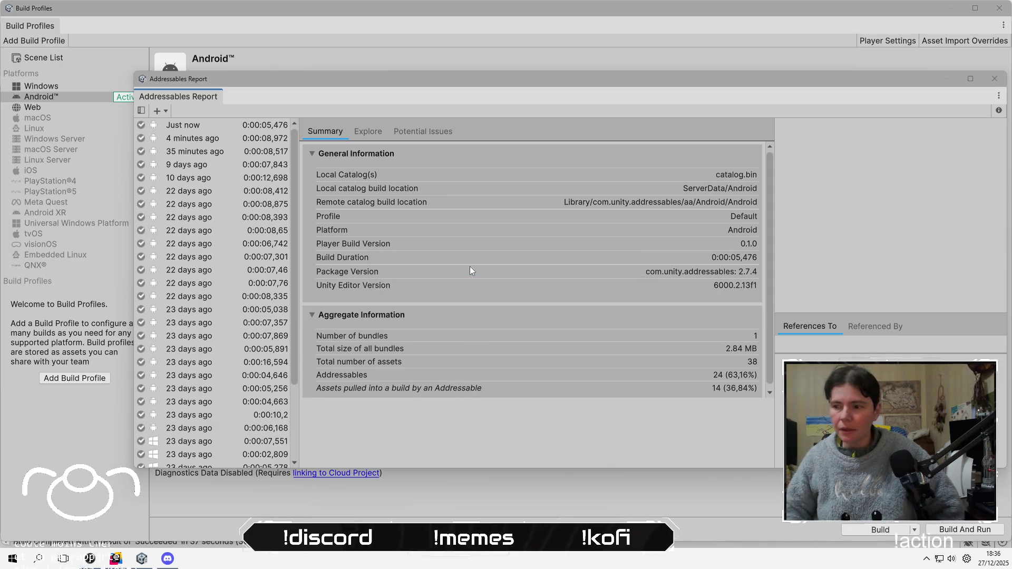
Close the Addressables Report and select the new build.apk in the VoisinUP folder
{"action": "left_click", "coordinate": [995, 79]}
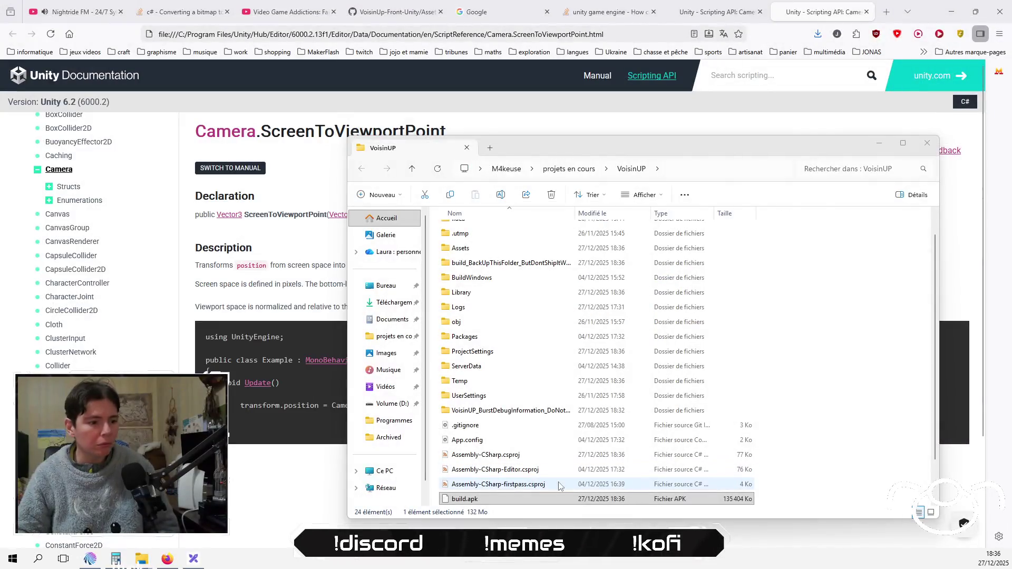
{"action": "left_click", "coordinate": [559, 484]}
{"action": "left_click", "coordinate": [559, 499]}
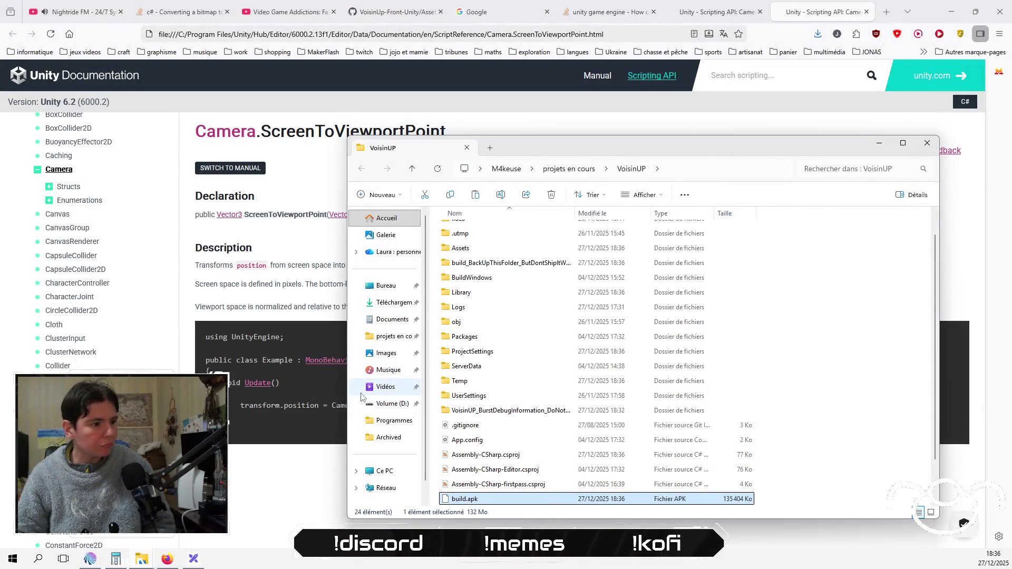
Paste build.apk into the Redmi Note 13 Pro 5G's Download folder, replacing the old copy
{"action": "left_click", "coordinate": [385, 472]}
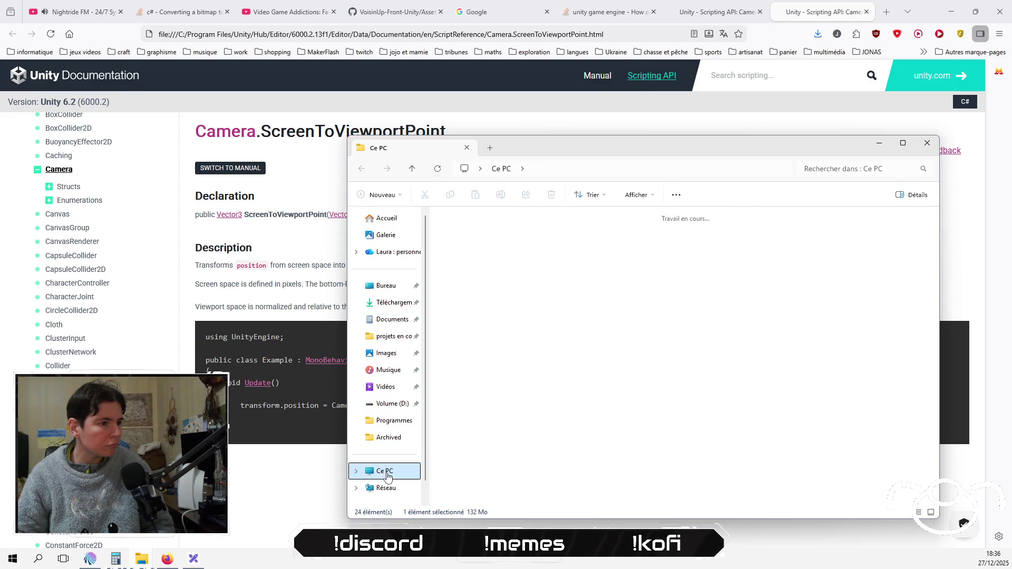
{"action": "double_click", "coordinate": [458, 253]}
{"action": "left_click", "coordinate": [540, 232]}
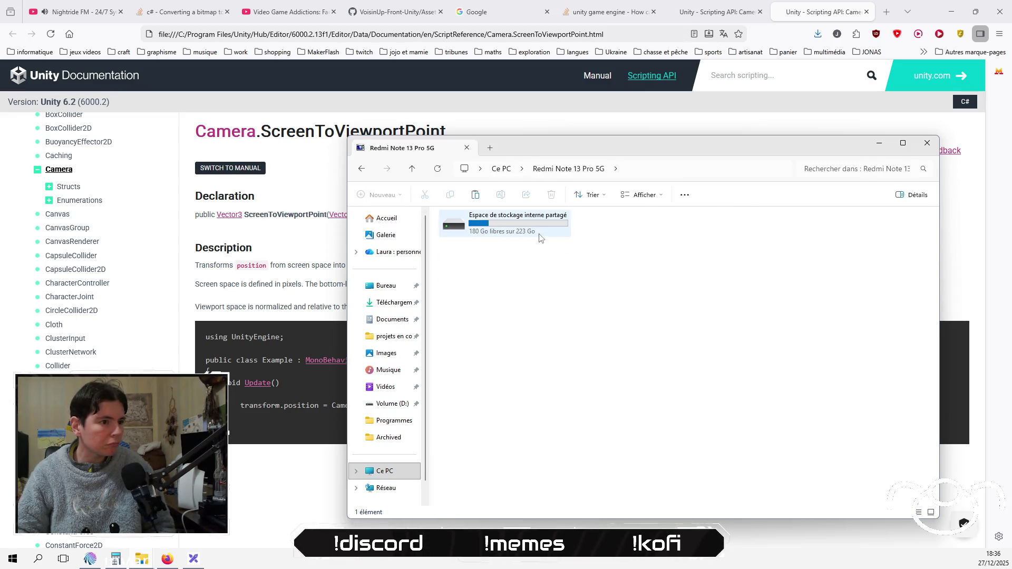
{"action": "double_click", "coordinate": [540, 233]}
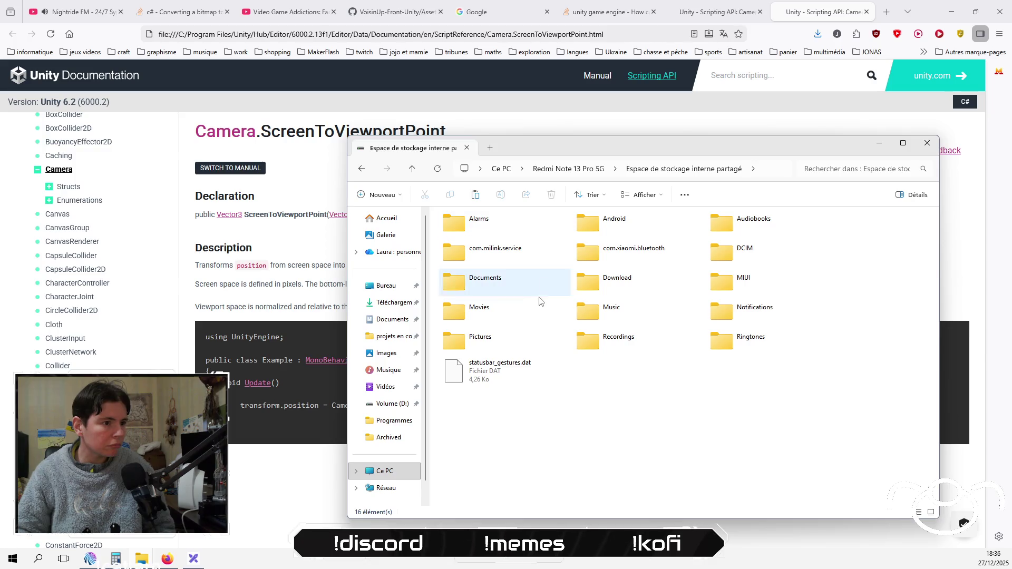
{"action": "left_click", "coordinate": [650, 280]}
{"action": "double_click", "coordinate": [649, 281]}
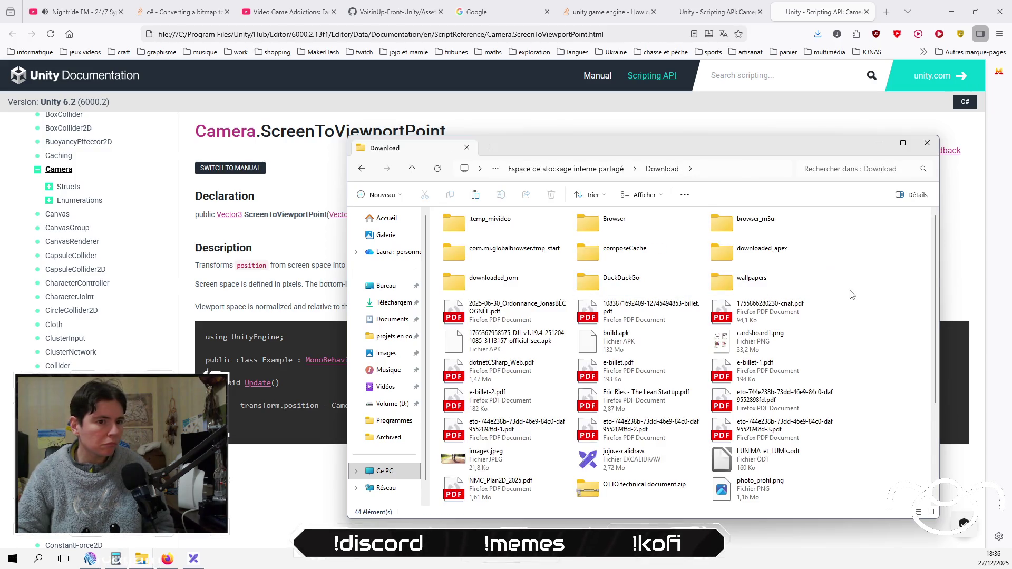
{"action": "key", "text": "ctrl+v"}
{"action": "left_click", "coordinate": [553, 262]}
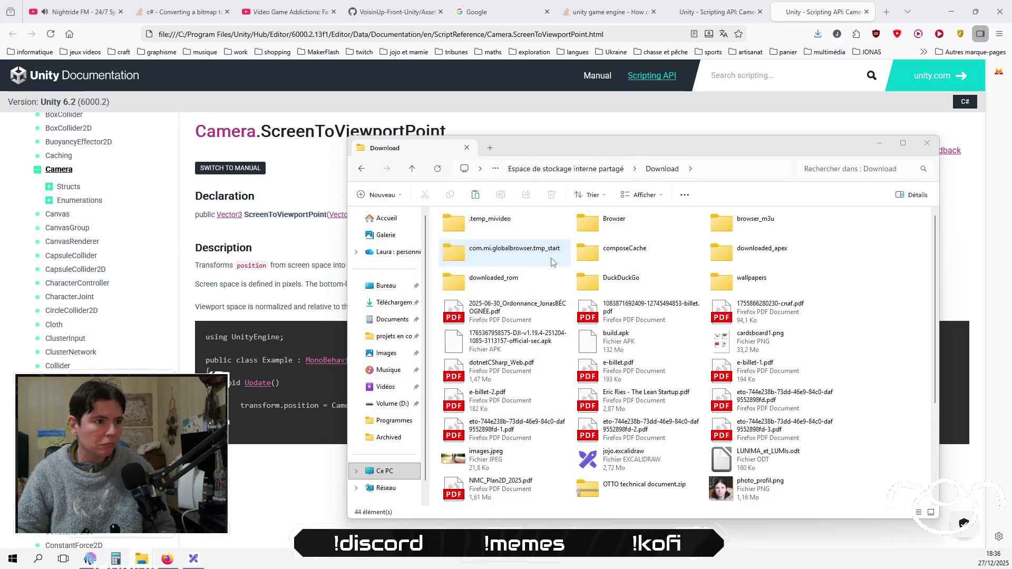
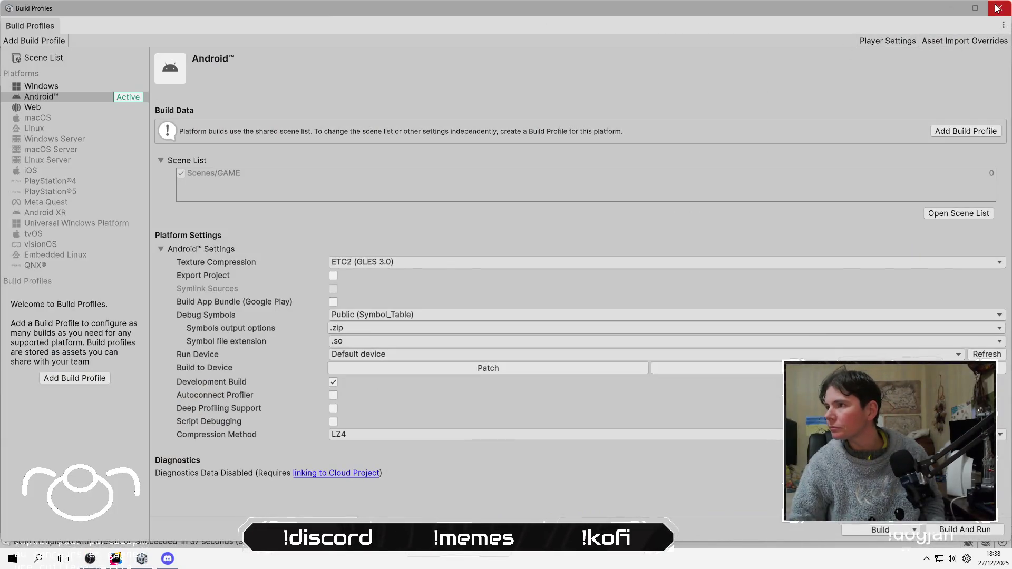
Close the Build Profiles window and expand the GAME scene's objects in the Hierarchy
{"action": "left_click", "coordinate": [998, 7]}
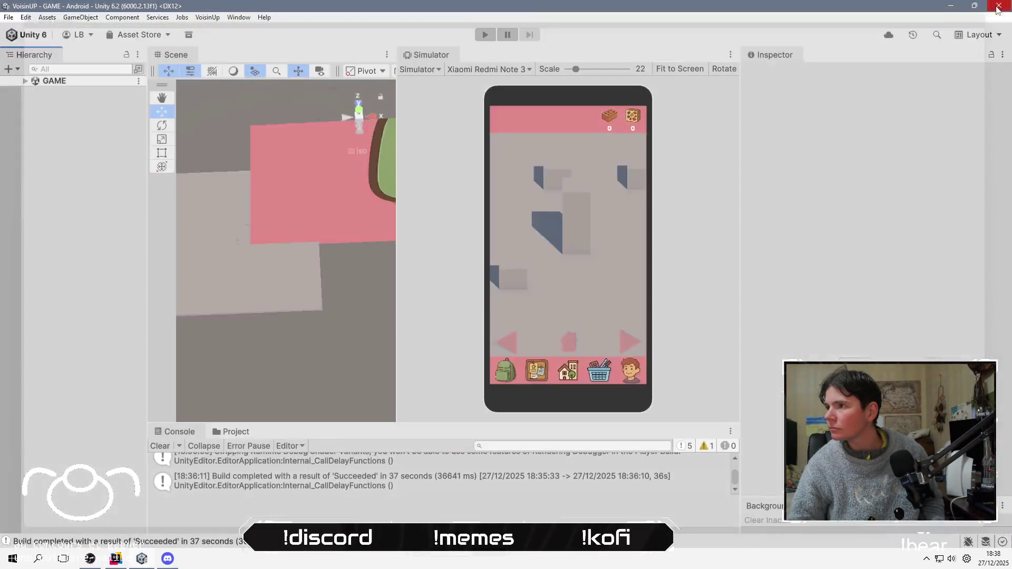
{"action": "left_click", "coordinate": [25, 83]}
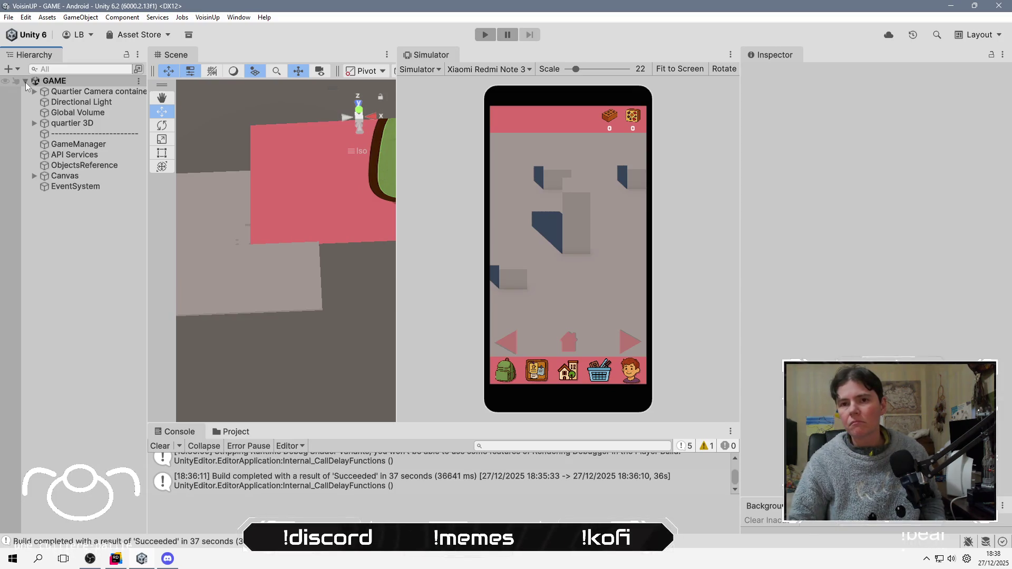
{"action": "left_click", "coordinate": [83, 147]}
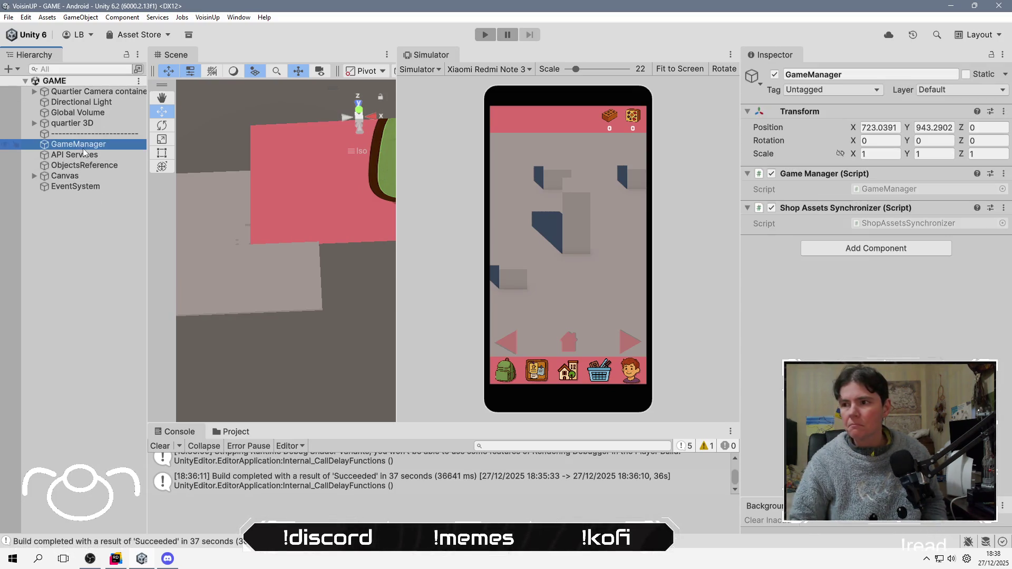
Change the Quartier Camera container's Drag Speed from 0.01 to 0.005
{"action": "left_click", "coordinate": [76, 91]}
{"action": "left_click", "coordinate": [965, 258]}
{"action": "left_click", "coordinate": [964, 259]}
{"action": "key", "text": "BackSpace"}
{"action": "type", "text": "05"}
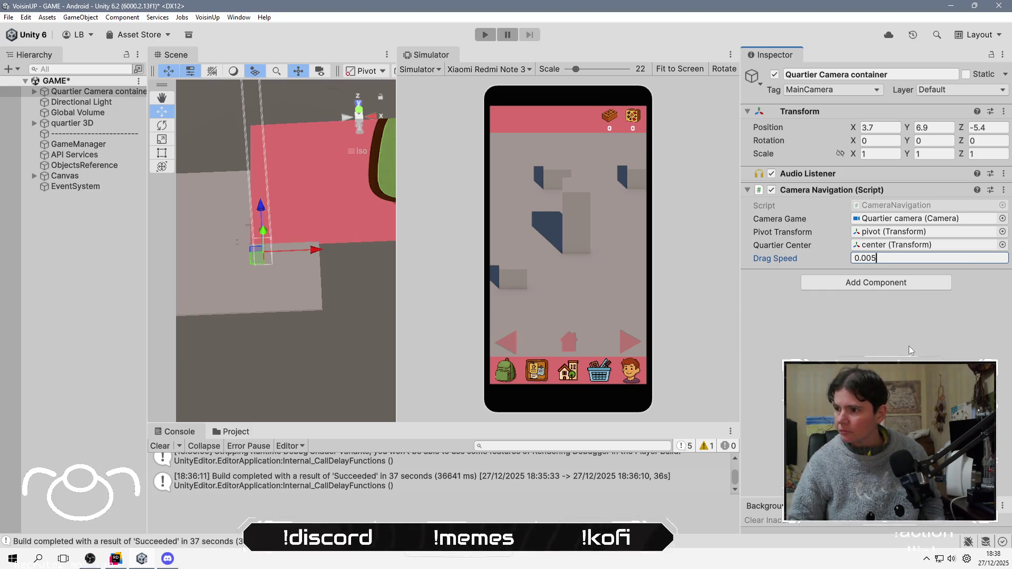
{"action": "left_click", "coordinate": [95, 256]}
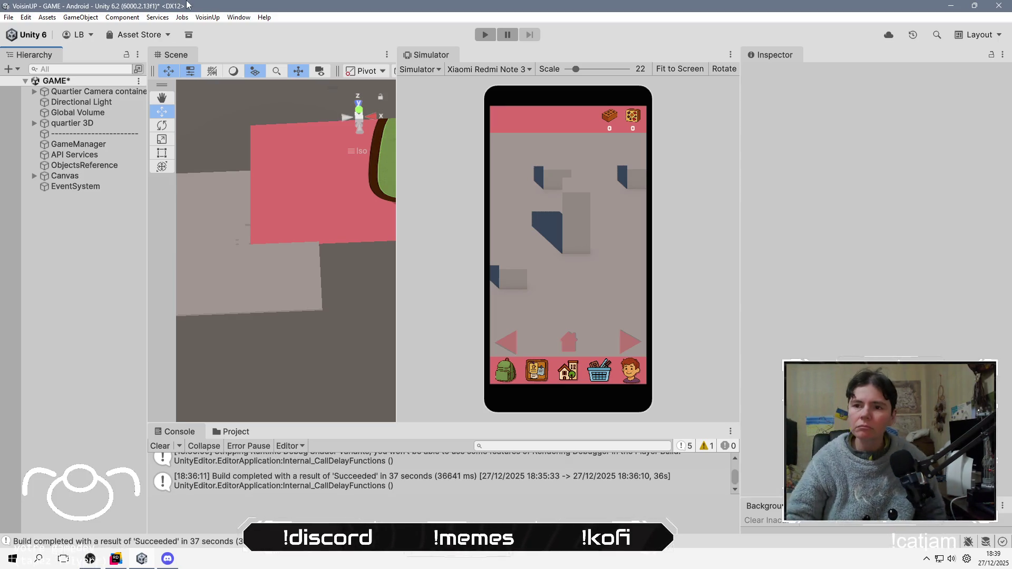
Save the GAME scene with Ctrl+S and enter Play mode
{"action": "key", "text": "ctrl+s"}
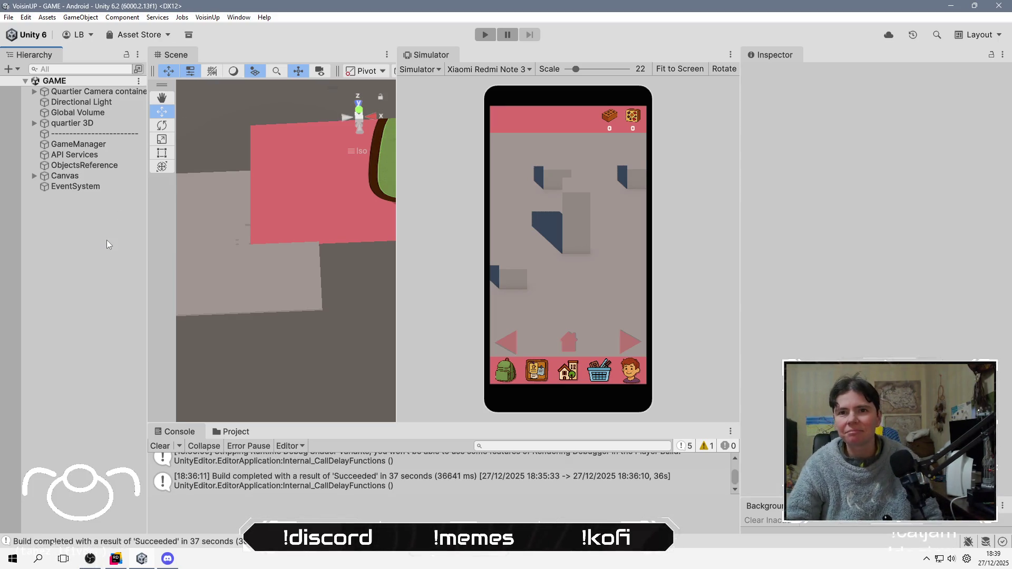
{"action": "left_click", "coordinate": [485, 34]}
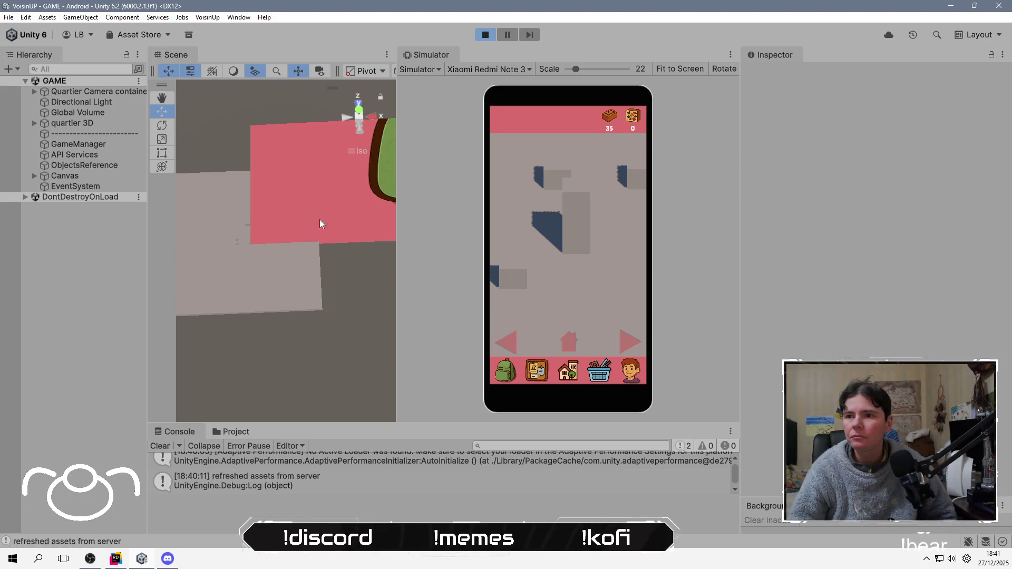
{"action": "mouse_move", "coordinate": [498, 259]}
{"action": "left_mouse_down"}
{"action": "mouse_move", "coordinate": [573, 270]}
{"action": "mouse_move", "coordinate": [460, 255]}
{"action": "left_mouse_up"}
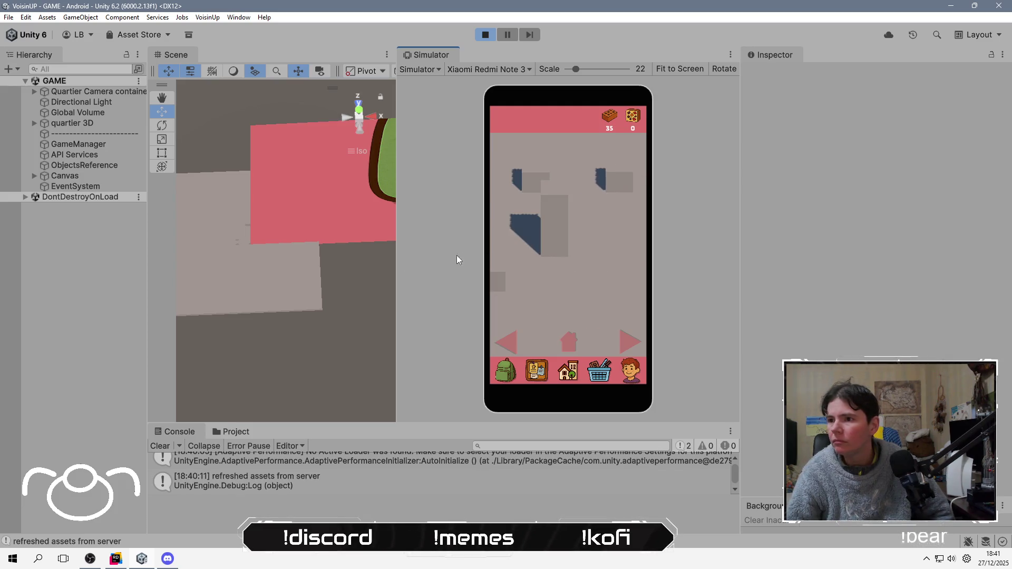
{"action": "mouse_move", "coordinate": [622, 280]}
{"action": "left_mouse_down"}
{"action": "mouse_move", "coordinate": [508, 271]}
{"action": "mouse_move", "coordinate": [669, 267]}
{"action": "mouse_move", "coordinate": [457, 262]}
{"action": "left_mouse_up"}
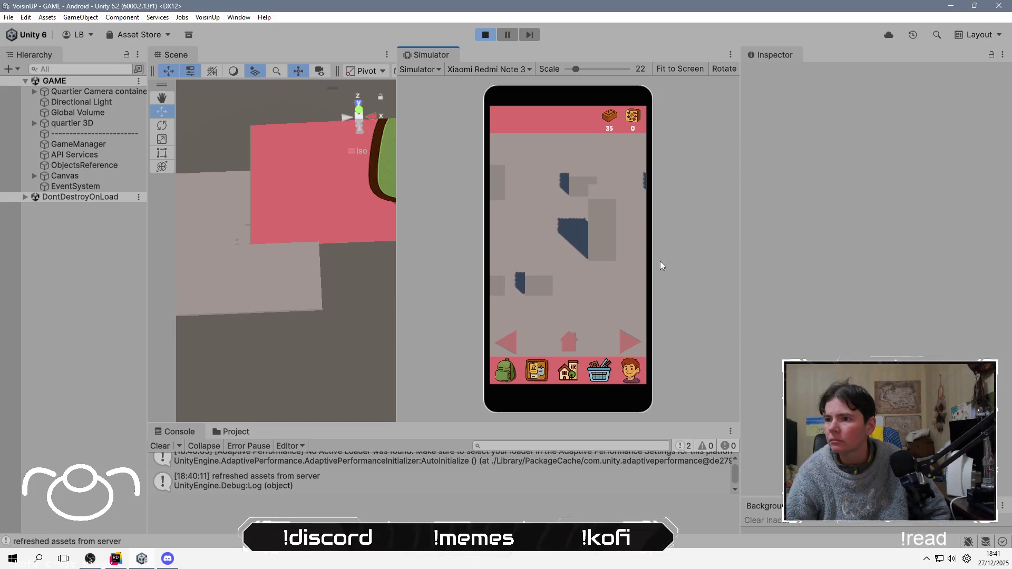
{"action": "left_click_drag", "start_coordinate": [540, 258], "coordinate": [485, 257]}
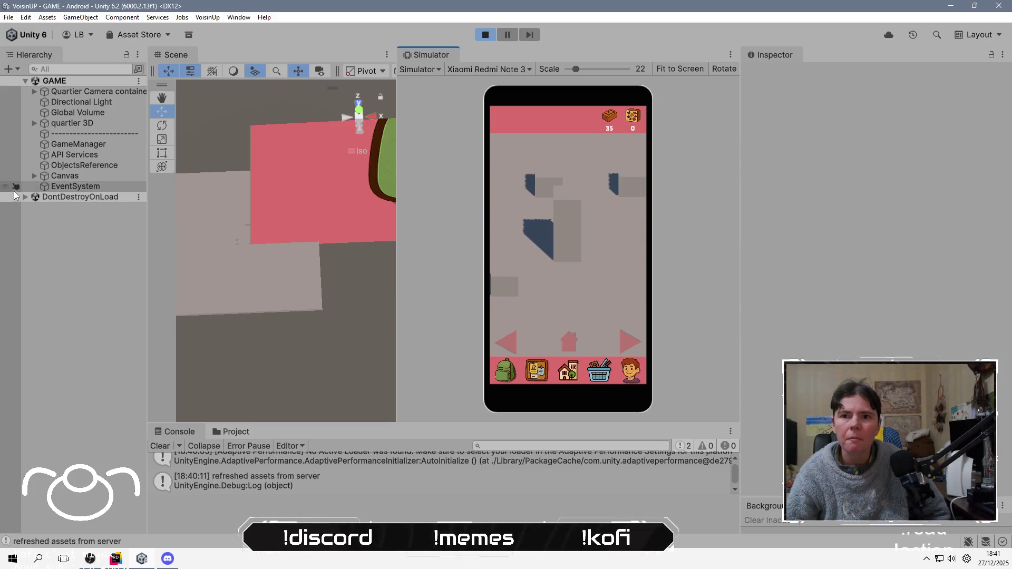
During Play mode, set the Quartier Camera container's Drag Speed to 0.001
{"action": "left_click", "coordinate": [79, 91]}
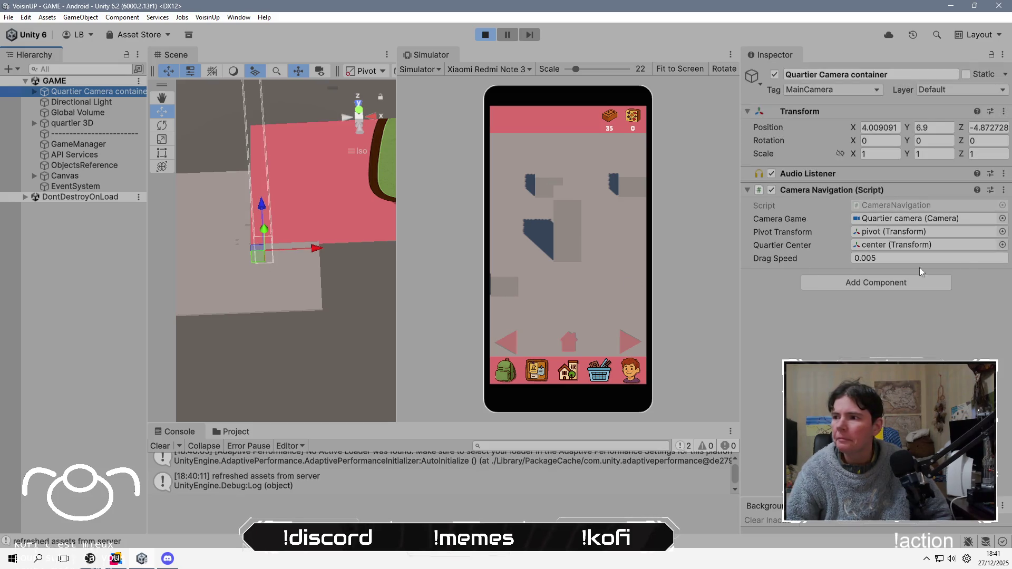
{"action": "left_click", "coordinate": [940, 259]}
{"action": "type", "text": "0.001"}
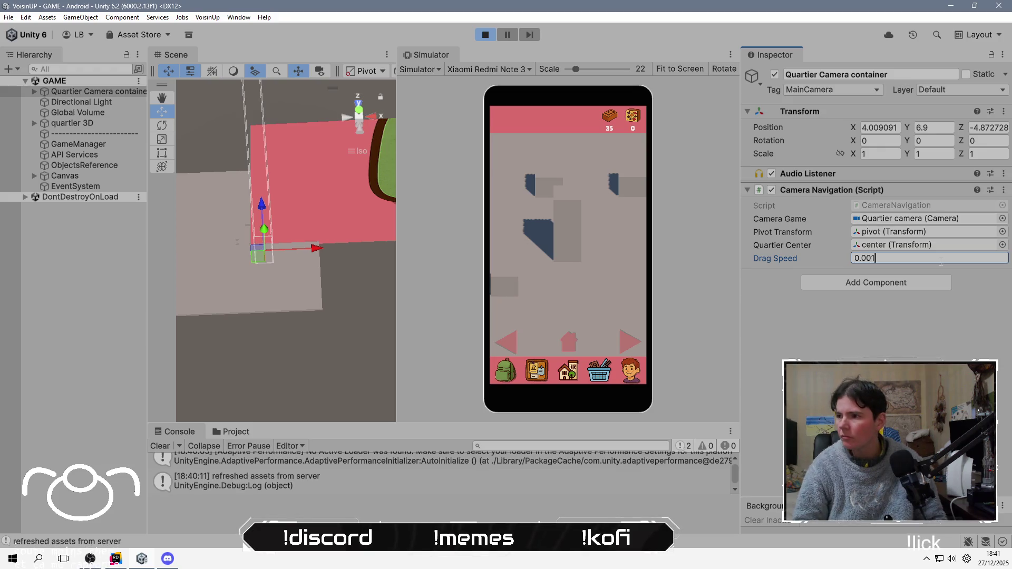
{"action": "key", "text": "Return"}
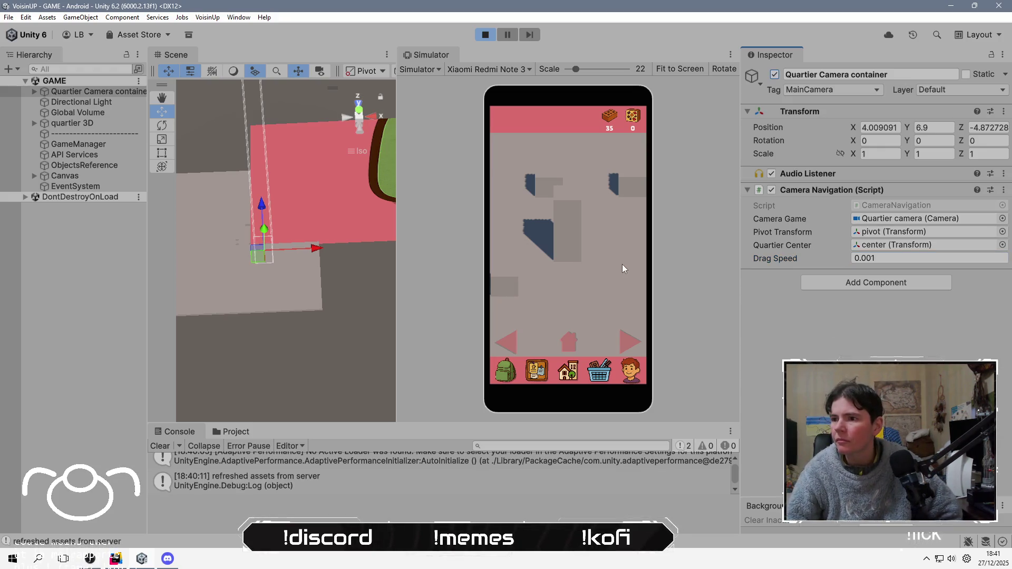
Pan the map at 0.001, then change Drag Speed to 0.003 and pan again
{"action": "mouse_move", "coordinate": [626, 267]}
{"action": "left_mouse_down"}
{"action": "mouse_move", "coordinate": [546, 261]}
{"action": "mouse_move", "coordinate": [456, 273]}
{"action": "left_mouse_up"}
{"action": "left_click_drag", "start_coordinate": [648, 278], "coordinate": [368, 276]}
{"action": "left_click_drag", "start_coordinate": [489, 265], "coordinate": [608, 263]}
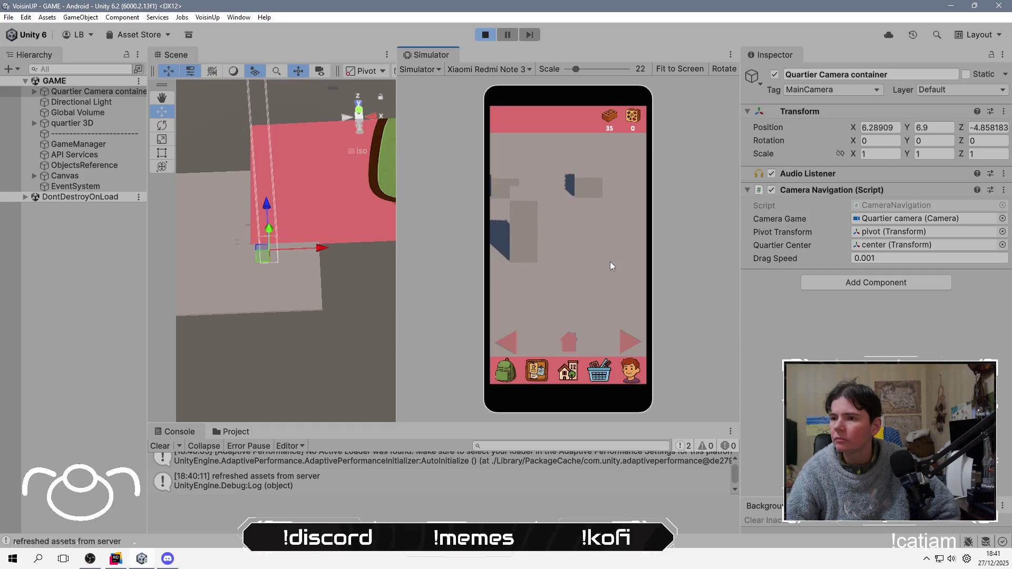
{"action": "left_click_drag", "start_coordinate": [503, 251], "coordinate": [623, 257]}
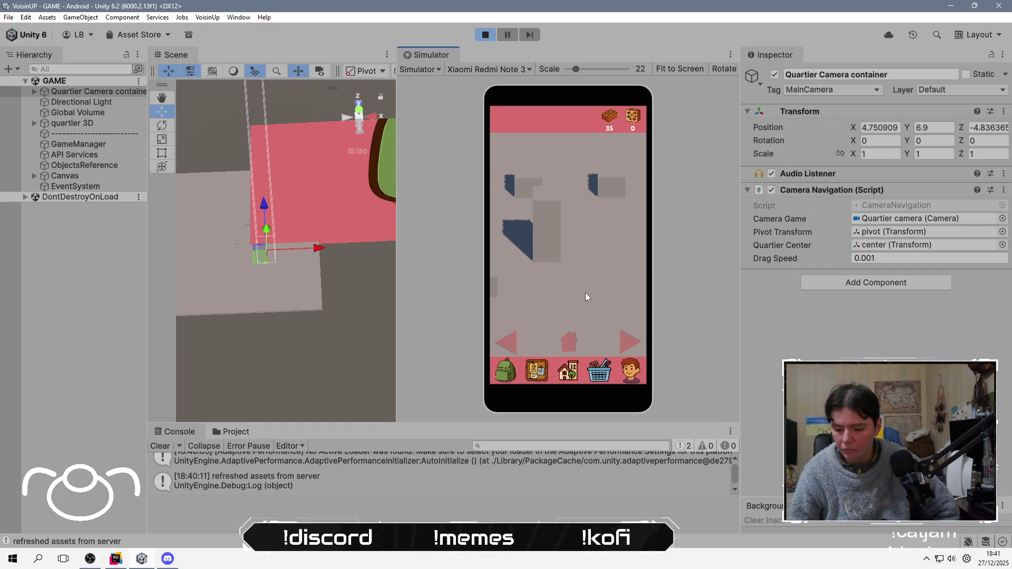
{"action": "mouse_move", "coordinate": [496, 233]}
{"action": "left_mouse_down"}
{"action": "mouse_move", "coordinate": [659, 242]}
{"action": "mouse_move", "coordinate": [485, 249]}
{"action": "left_mouse_up"}
{"action": "left_click", "coordinate": [931, 258]}
{"action": "type", "text": "0.003"}
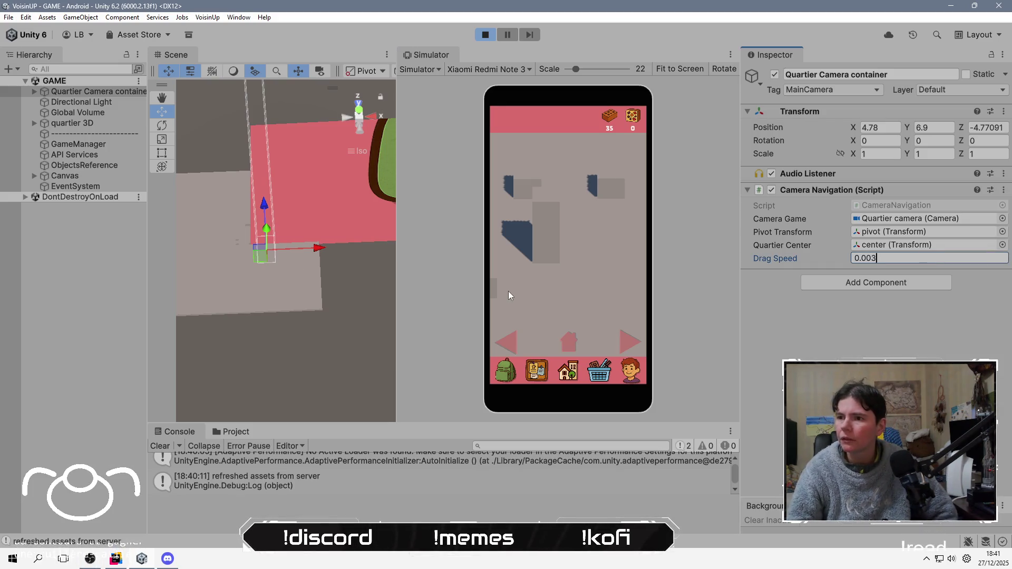
{"action": "mouse_move", "coordinate": [508, 235]}
{"action": "left_mouse_down"}
{"action": "mouse_move", "coordinate": [651, 259]}
{"action": "mouse_move", "coordinate": [487, 262]}
{"action": "mouse_move", "coordinate": [648, 277]}
{"action": "mouse_move", "coordinate": [508, 271]}
{"action": "mouse_move", "coordinate": [656, 266]}
{"action": "mouse_move", "coordinate": [507, 269]}
{"action": "mouse_move", "coordinate": [640, 274]}
{"action": "mouse_move", "coordinate": [501, 261]}
{"action": "mouse_move", "coordinate": [619, 264]}
{"action": "mouse_move", "coordinate": [533, 269]}
{"action": "left_mouse_up"}
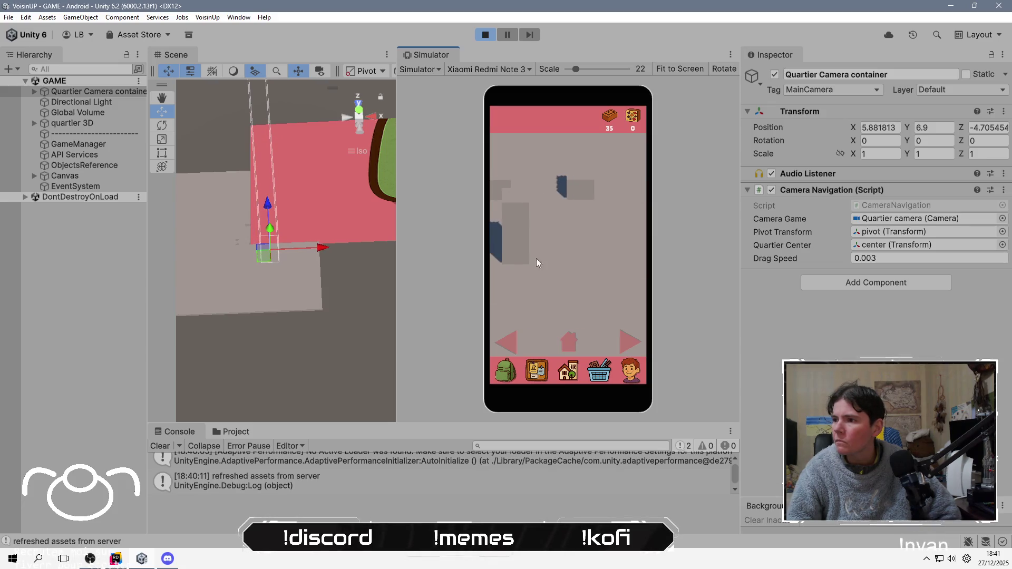
Stop Play mode, set Drag Speed permanently to 0.003, and open the Android Build Profiles
{"action": "left_click", "coordinate": [485, 34]}
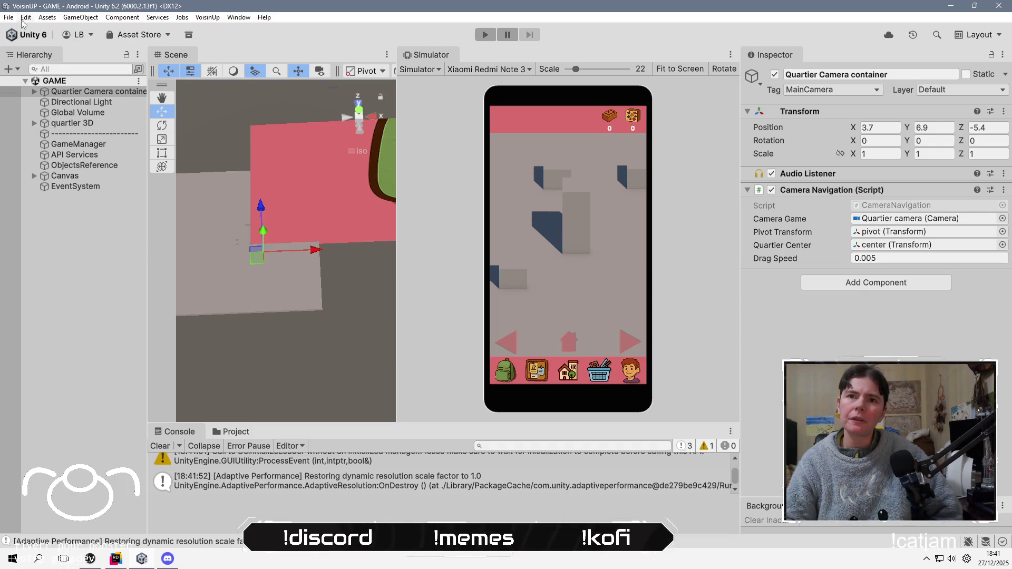
{"action": "double_click", "coordinate": [907, 257]}
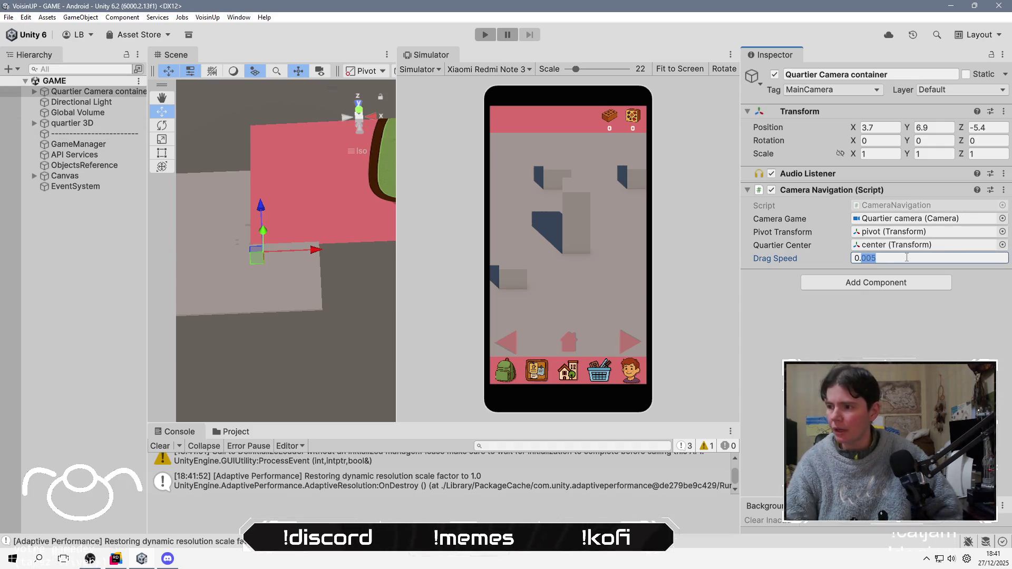
{"action": "type", "text": "003"}
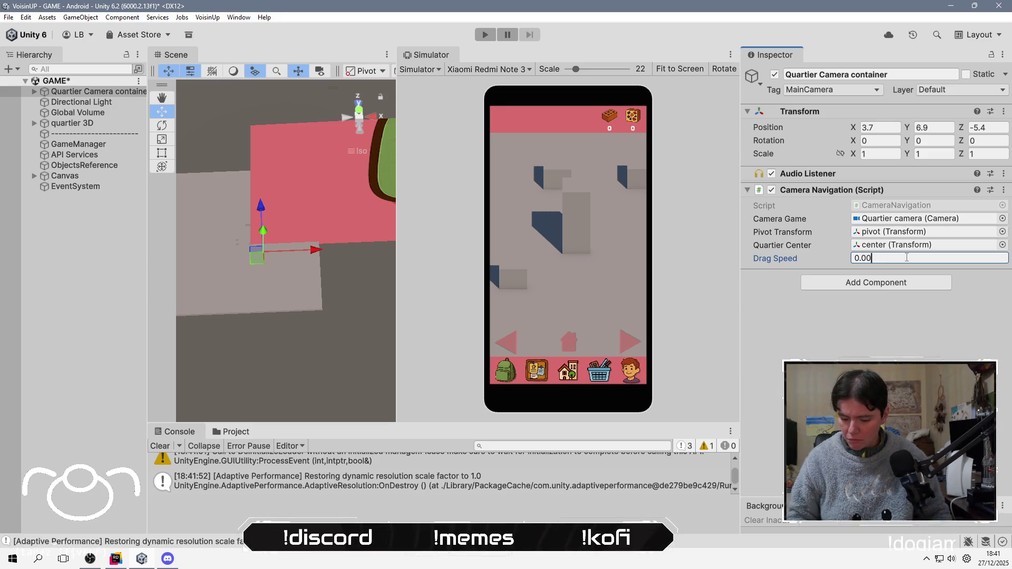
{"action": "key", "text": "Return"}
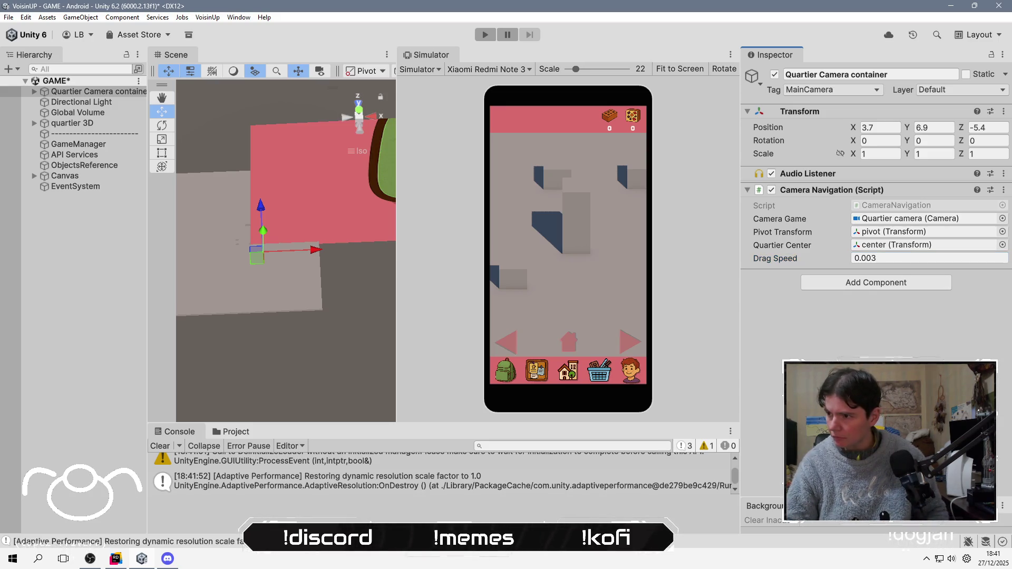
{"action": "left_click", "coordinate": [8, 18]}
{"action": "left_click", "coordinate": [38, 160]}
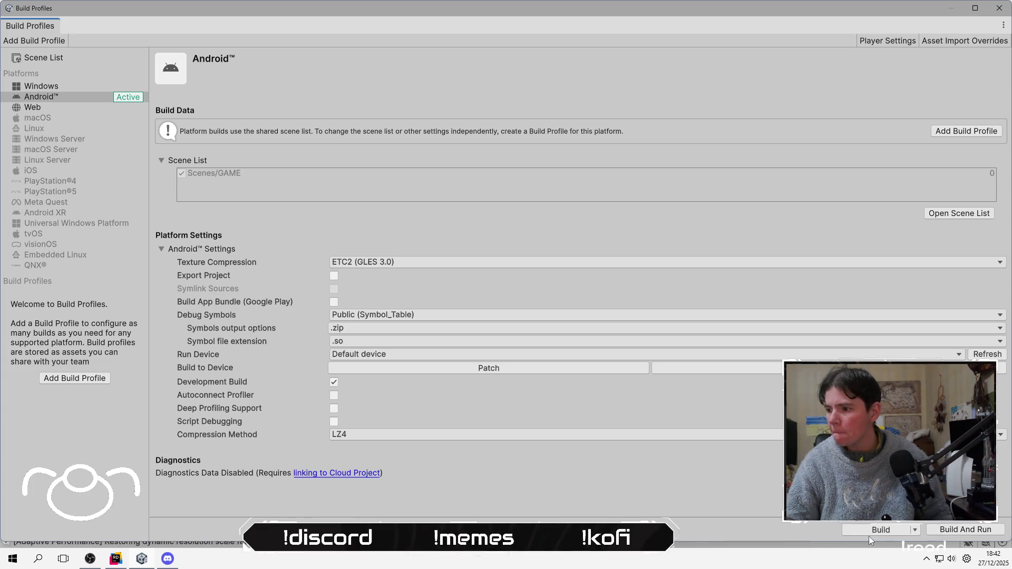
Build the Android APK, overwriting the existing build.apk, then switch to OBS
{"action": "left_click", "coordinate": [872, 533]}
{"action": "left_click", "coordinate": [414, 393]}
{"action": "left_click", "coordinate": [533, 280]}
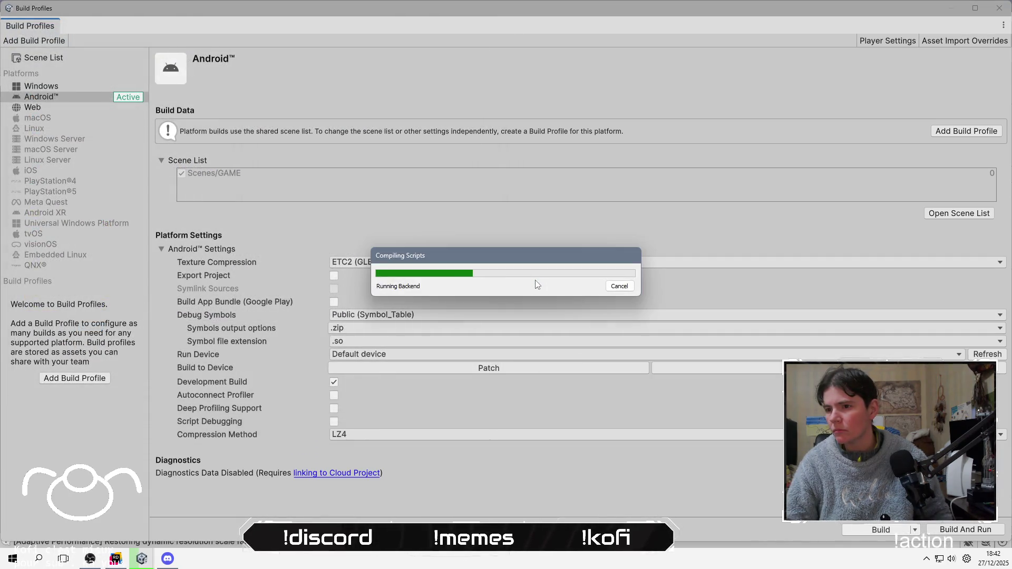
{"action": "key", "text": "alt+Tab"}
{"action": "key", "text": "alt+Tab"}
{"action": "key", "text": "alt+Tab"}
{"action": "key", "text": "alt+Tab"}
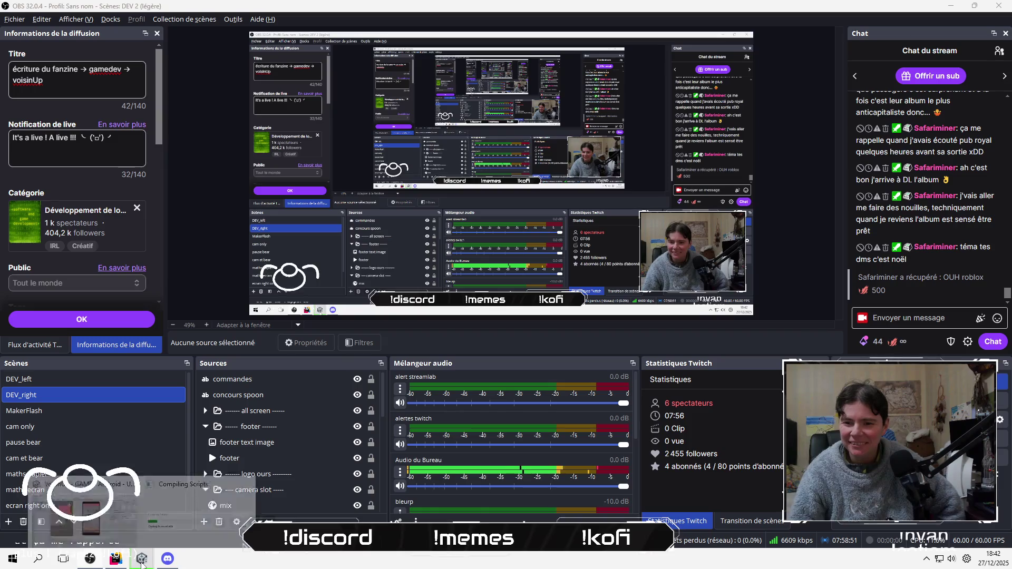
Bring Unity's Compiling Scripts dialog back in front of OBS and move it higher
{"action": "mouse_move", "coordinate": [141, 560]}
{"action": "left_click", "coordinate": [157, 528]}
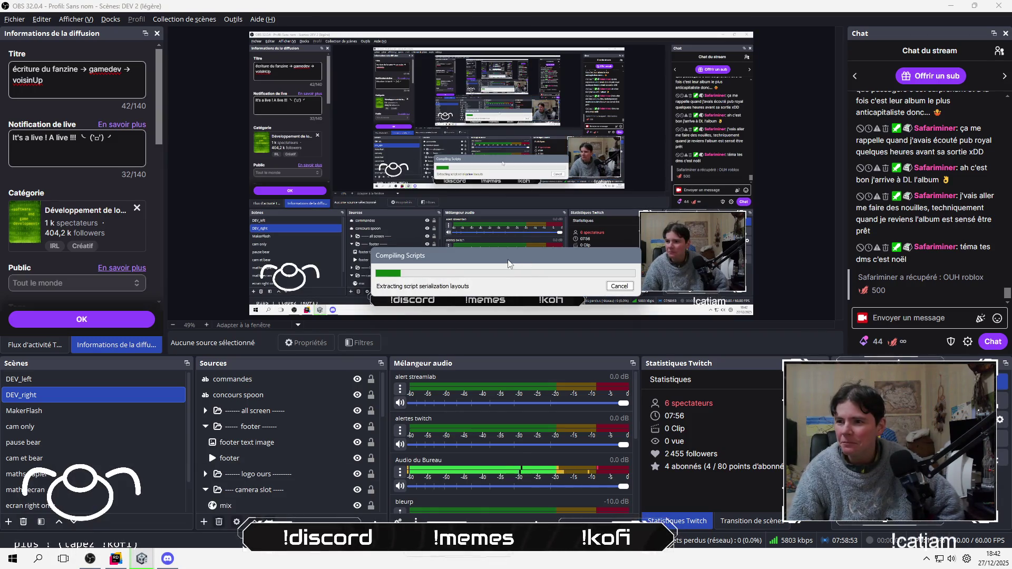
{"action": "left_click_drag", "start_coordinate": [508, 261], "coordinate": [501, 213]}
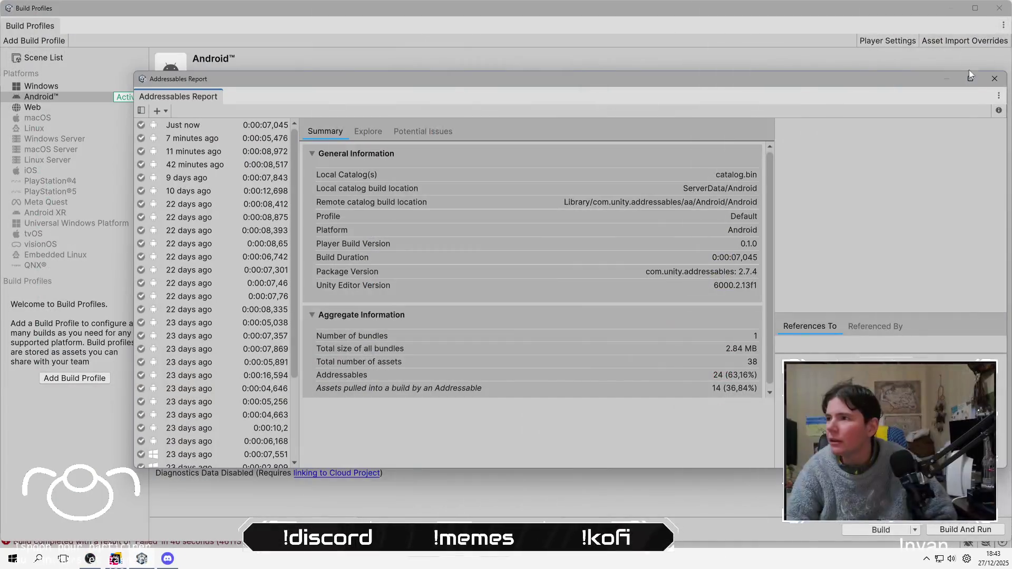
Close the Addressables Report and Build Profiles windows and clear the Console's build errors
{"action": "left_click", "coordinate": [995, 81]}
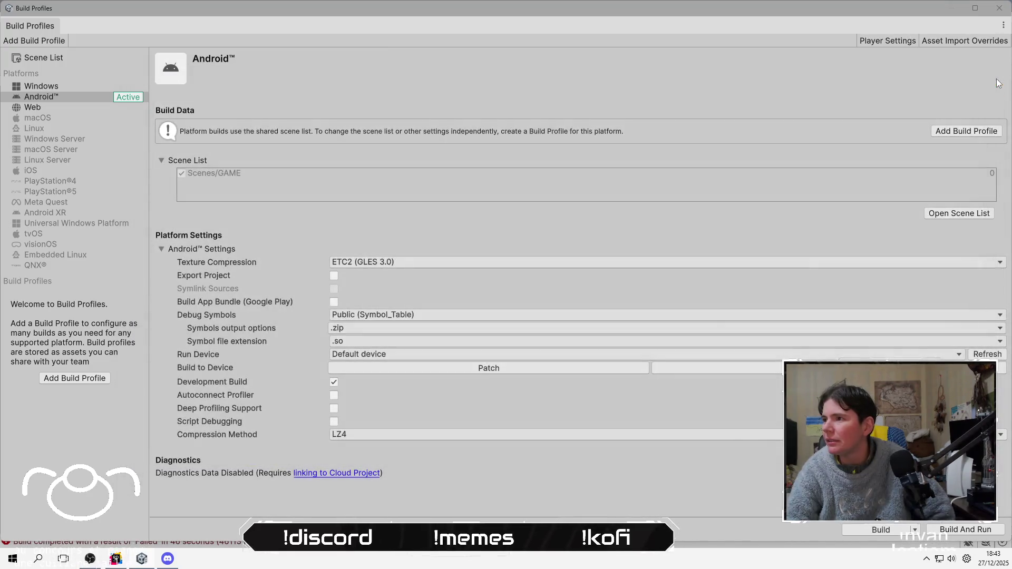
{"action": "left_click", "coordinate": [999, 8]}
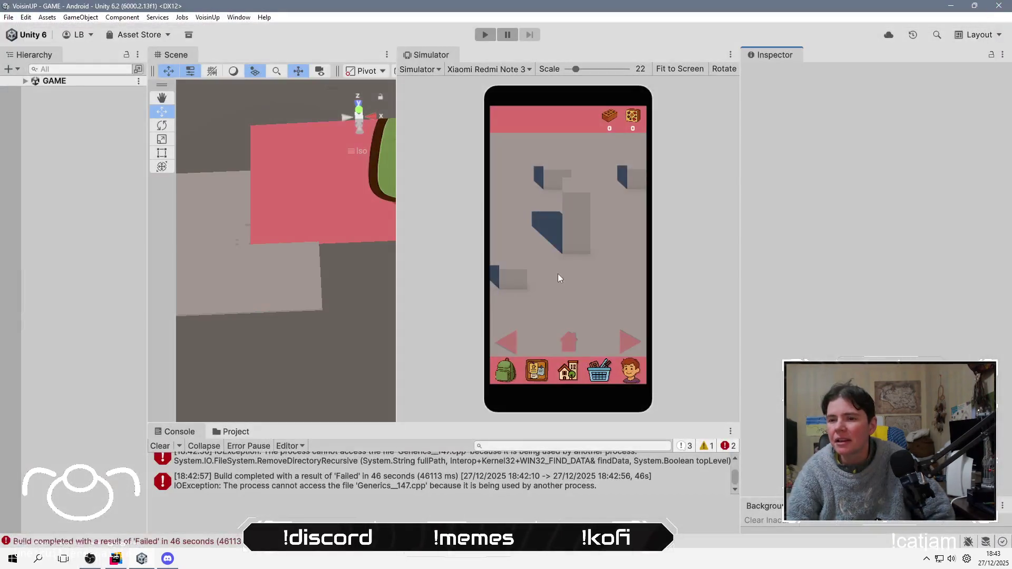
{"action": "left_click", "coordinate": [159, 444]}
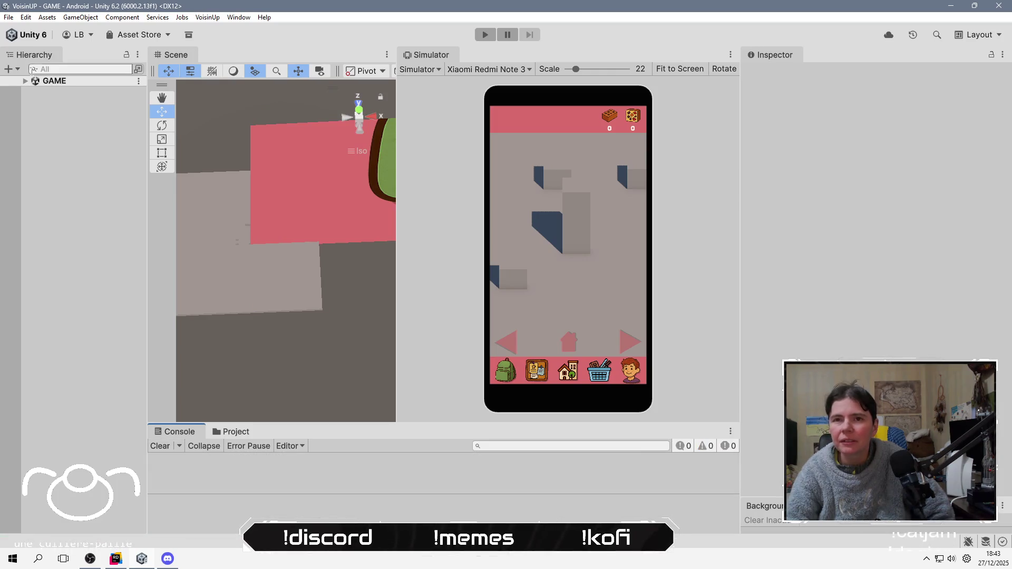
Reopen the Android build profile from the File menu and start a new build
{"action": "left_click", "coordinate": [9, 18]}
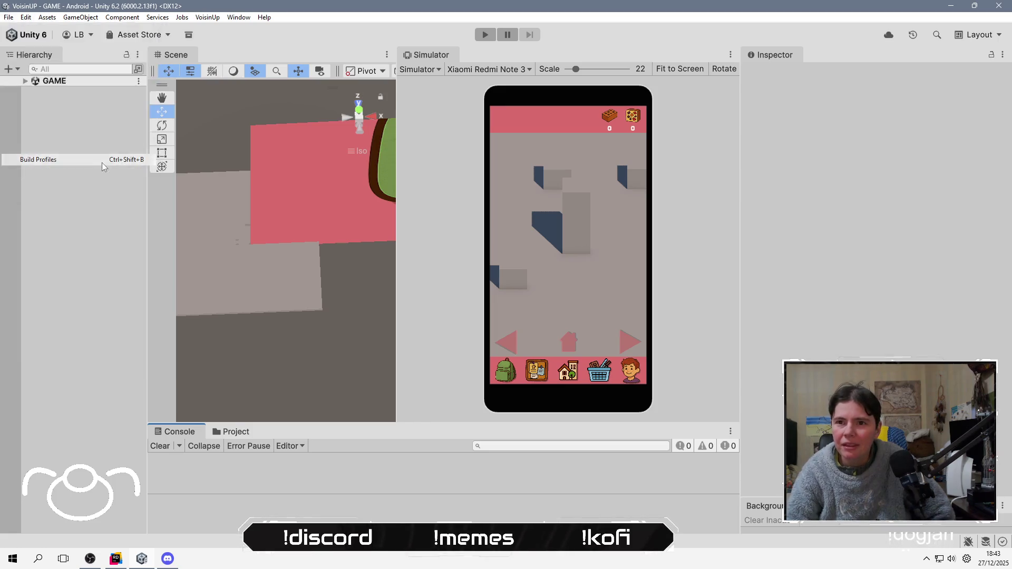
{"action": "left_click", "coordinate": [96, 161]}
{"action": "left_click", "coordinate": [880, 530]}
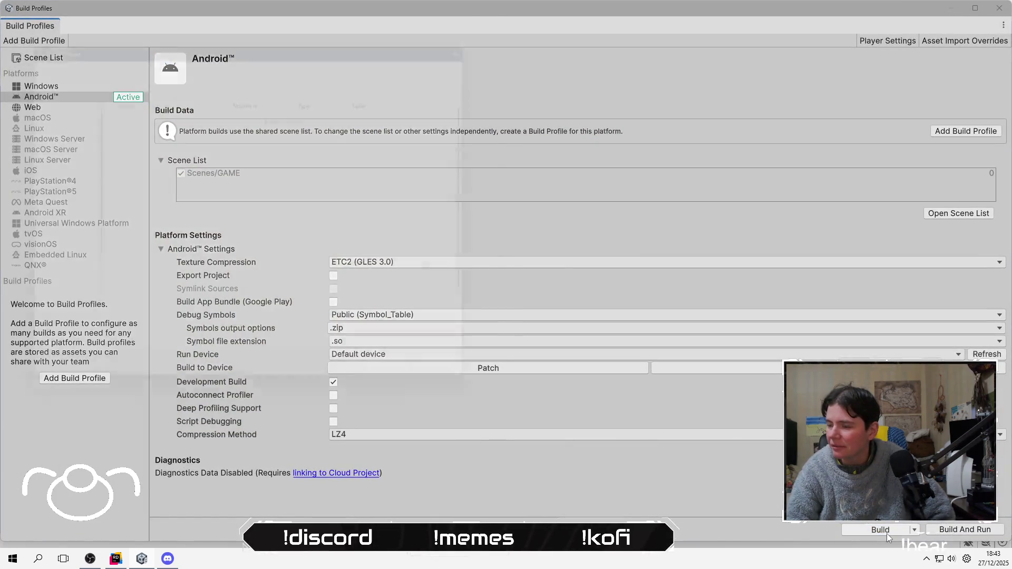
Save the rebuilt APK over build.apk, then close the report and Build Profiles windows
{"action": "left_click", "coordinate": [404, 384]}
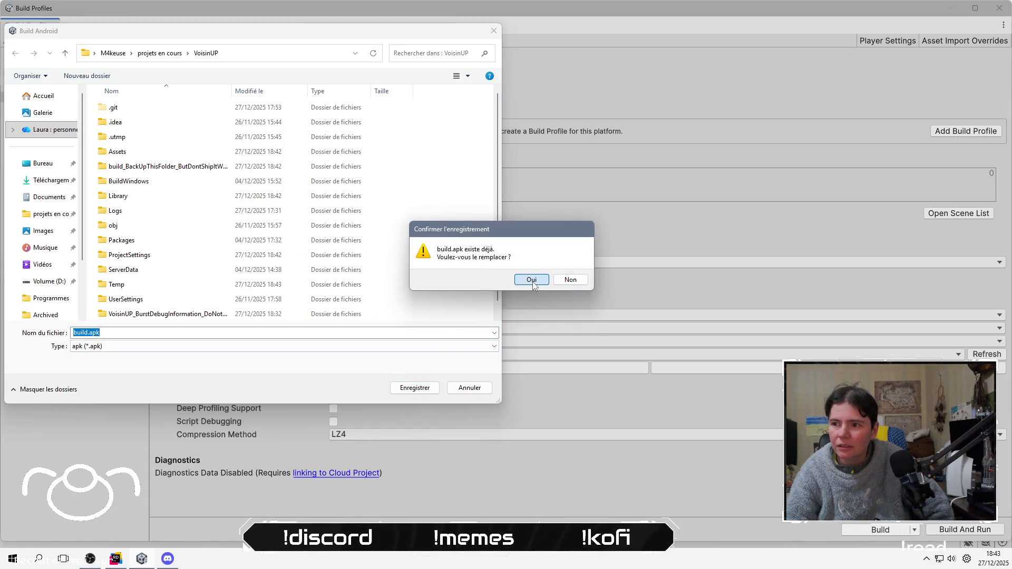
{"action": "left_click", "coordinate": [532, 281]}
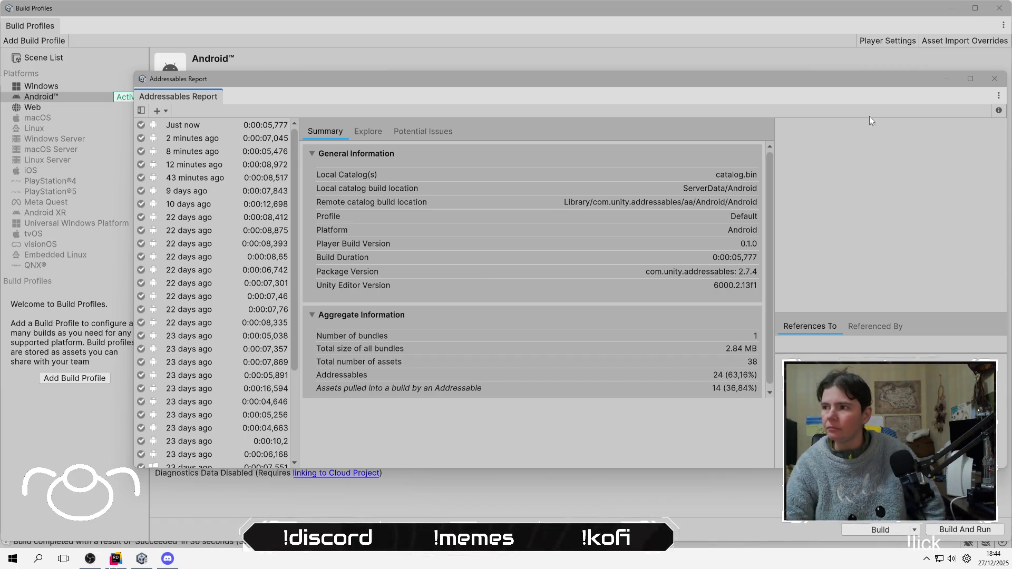
{"action": "left_click", "coordinate": [1000, 82]}
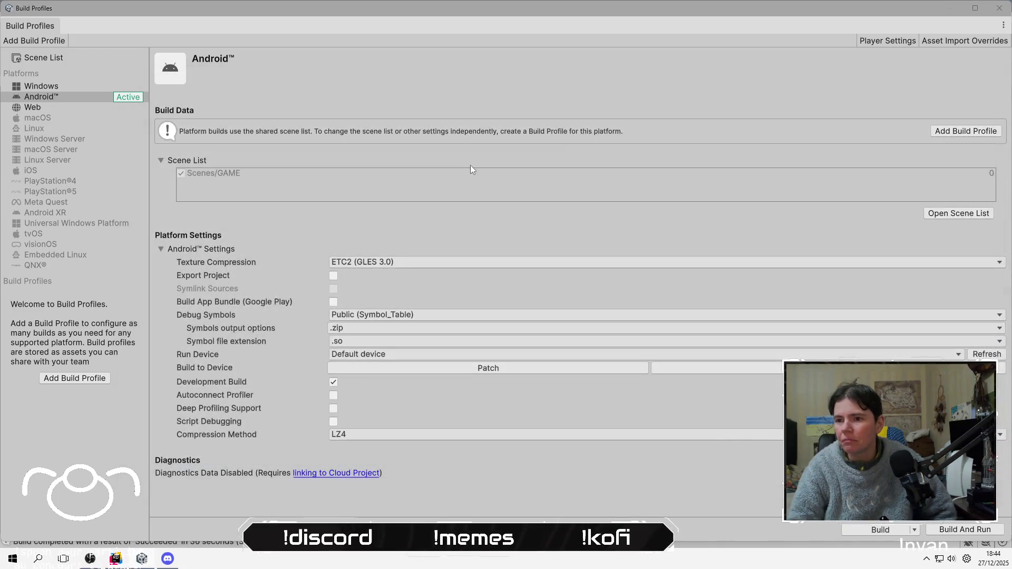
{"action": "left_click", "coordinate": [1000, 7]}
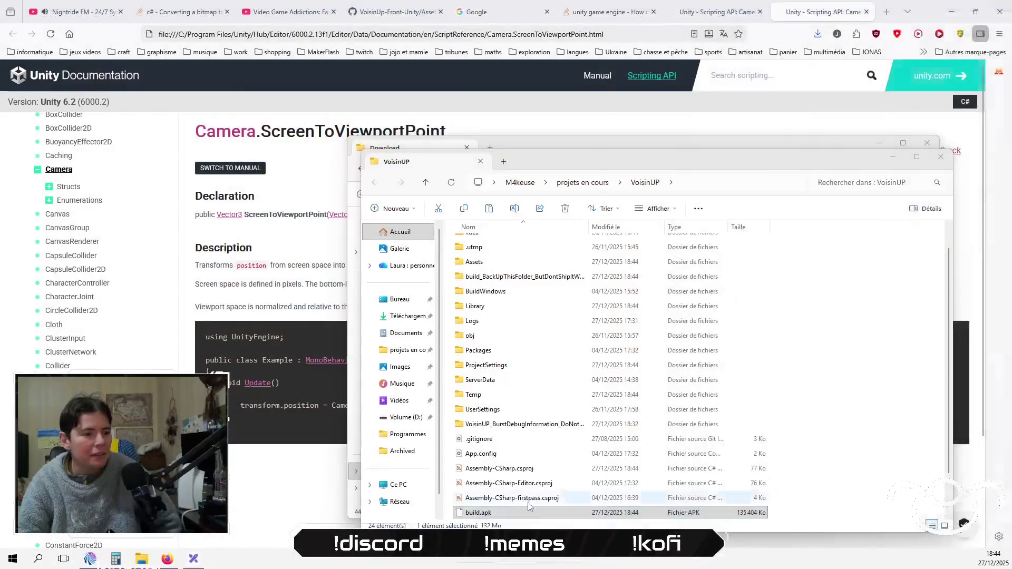
{"action": "left_click", "coordinate": [543, 497]}
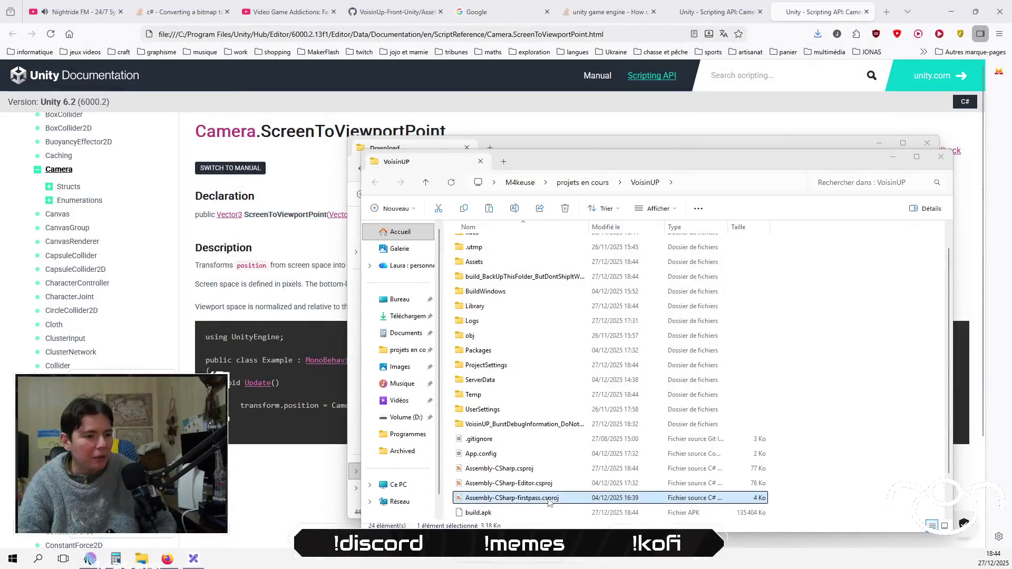
Copy build.apk into the Redmi Note 13 Pro 5G's Download folder, replacing the older copy
{"action": "left_click", "coordinate": [545, 511]}
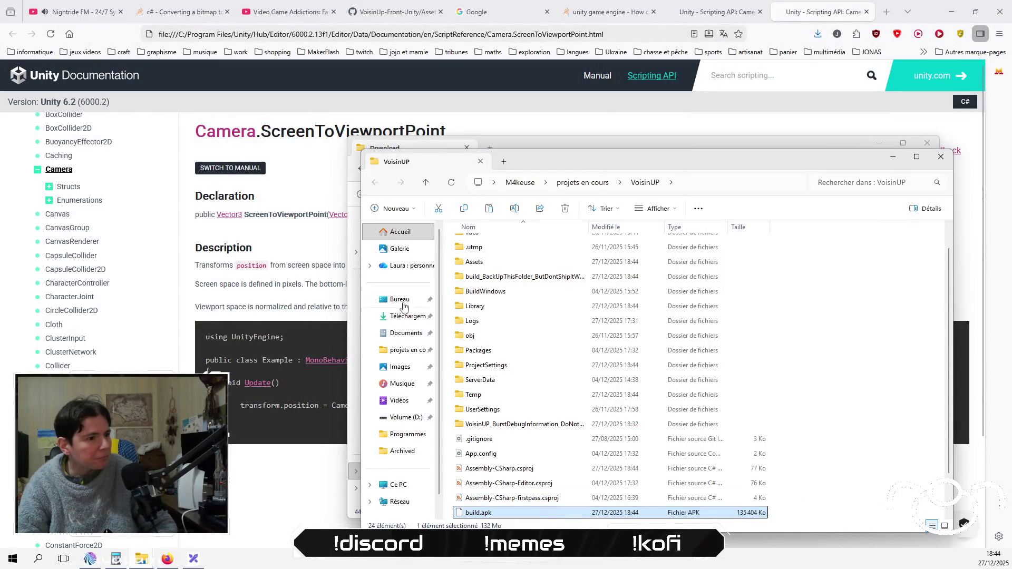
{"action": "left_click", "coordinate": [395, 484]}
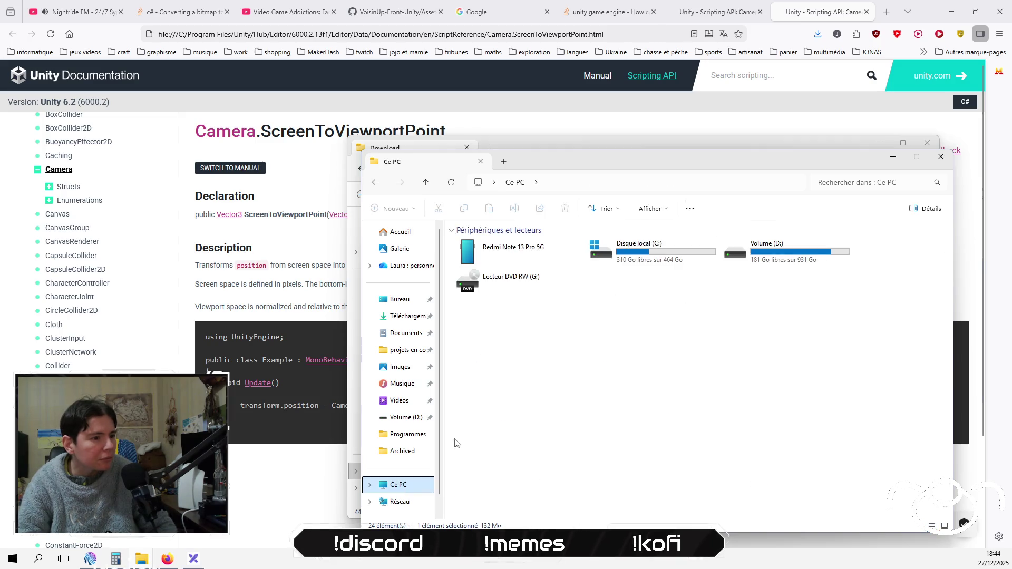
{"action": "double_click", "coordinate": [505, 248]}
{"action": "double_click", "coordinate": [563, 249]}
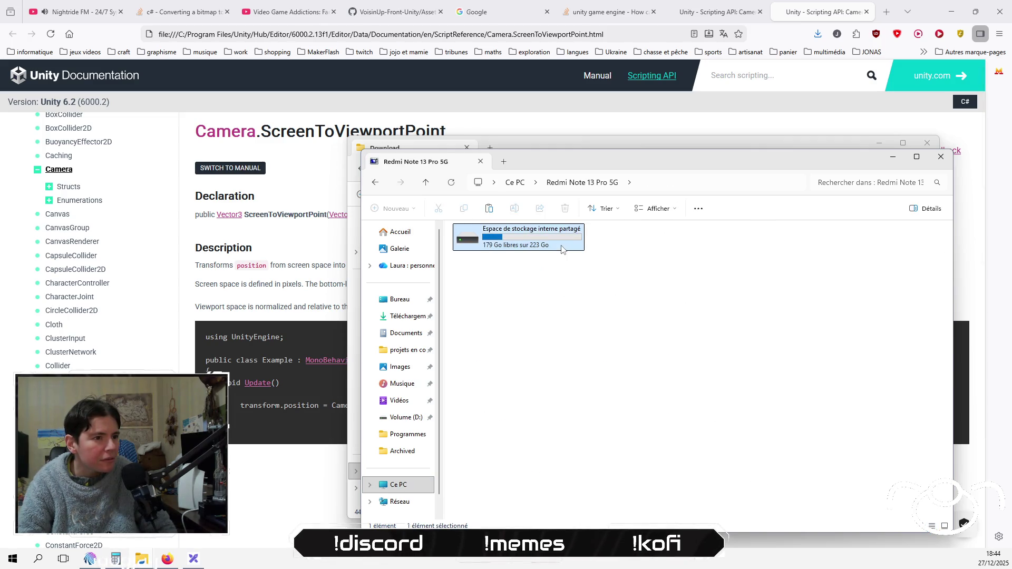
{"action": "double_click", "coordinate": [680, 295]}
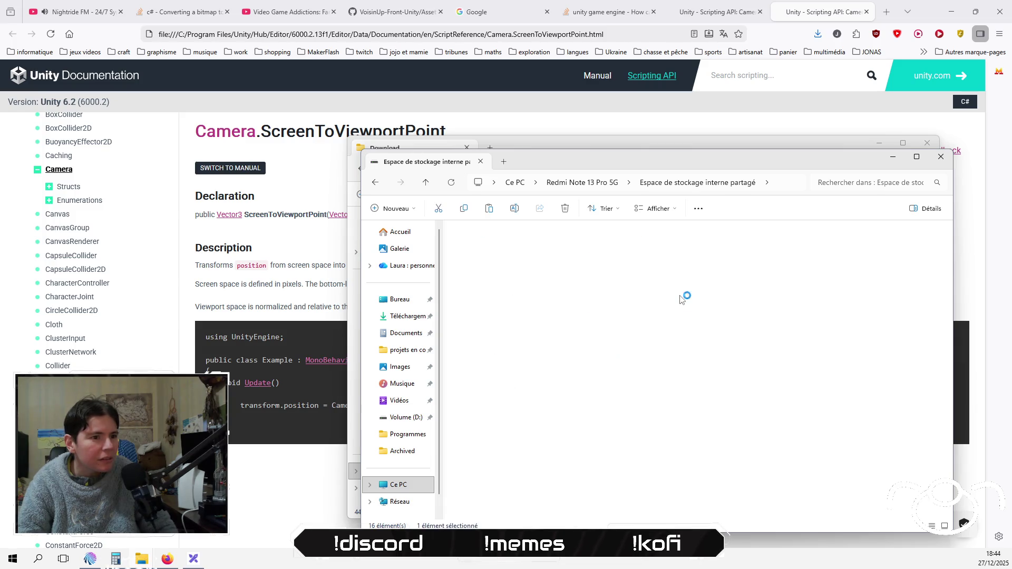
{"action": "key", "text": "ctrl+v"}
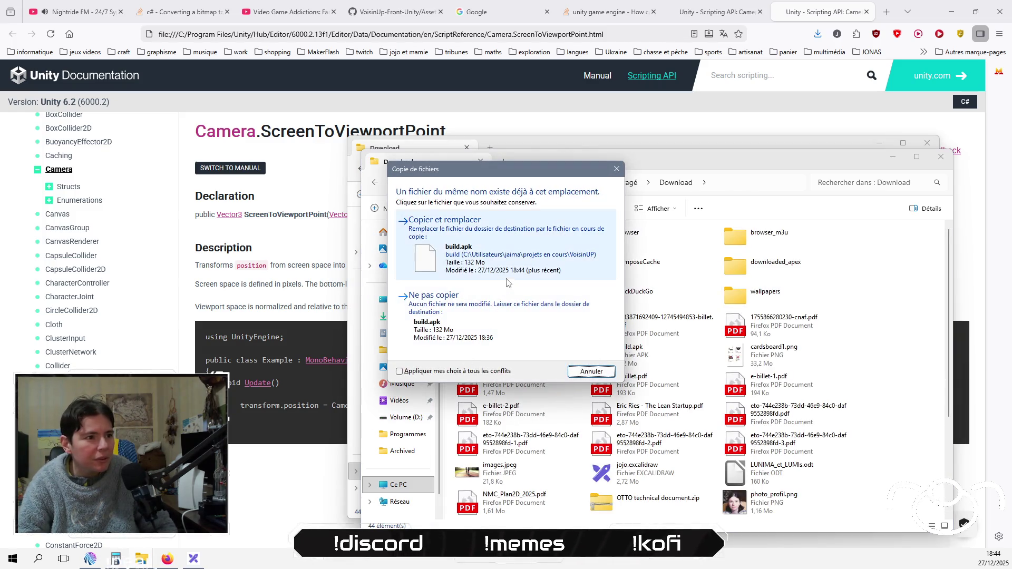
{"action": "left_click", "coordinate": [518, 270]}
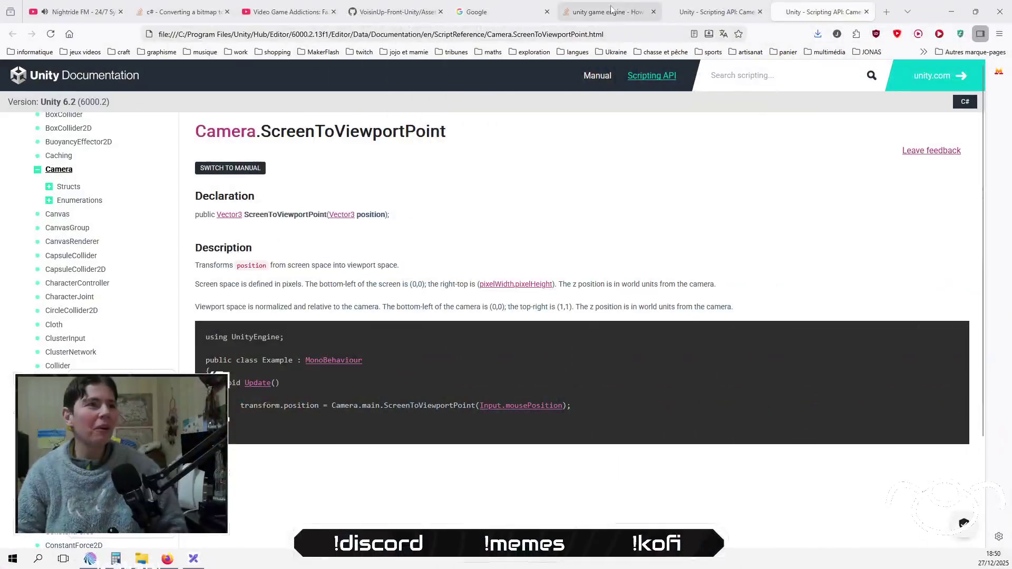
Load twitch.tv from the address bar and open its sign-in form
{"action": "left_click", "coordinate": [603, 34]}
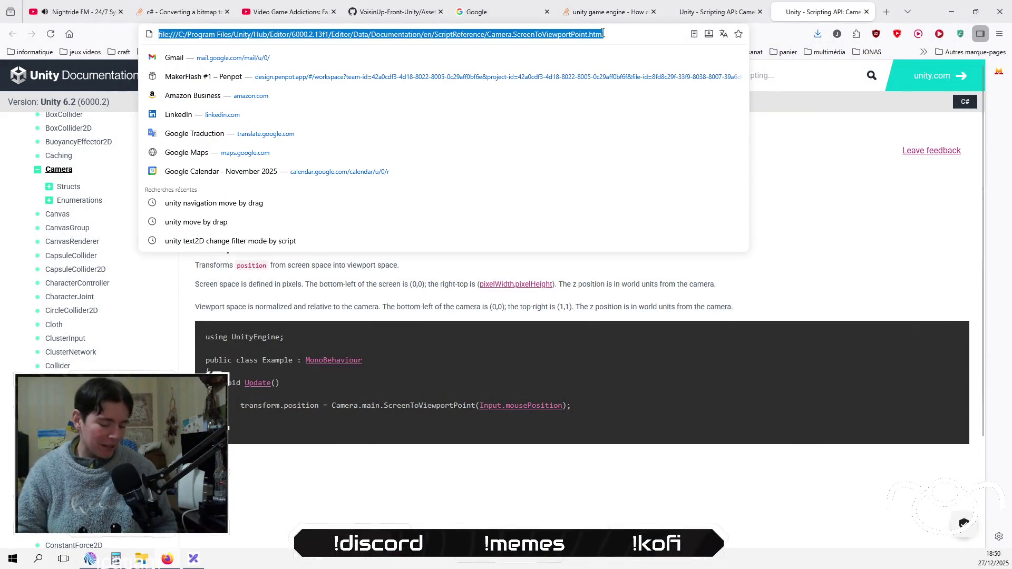
{"action": "type", "text": "tw"}
{"action": "key", "text": "Return"}
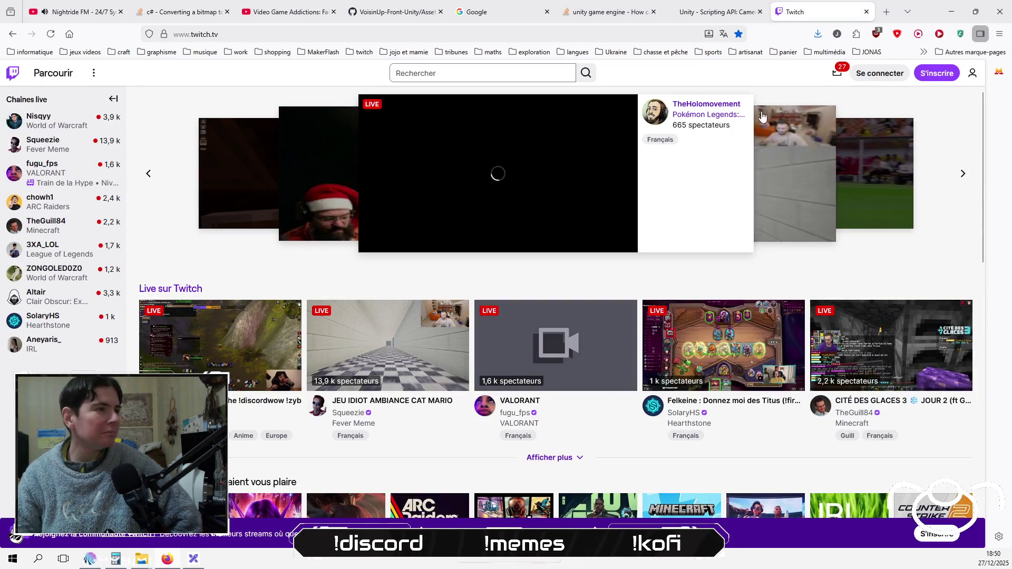
{"action": "left_click", "coordinate": [870, 74]}
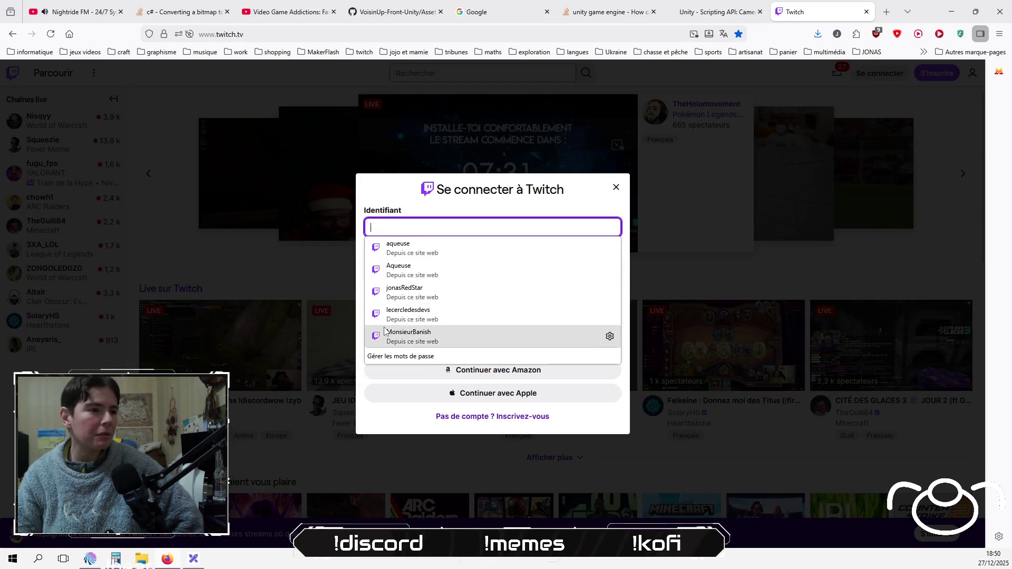
Try signing in to Twitch with the saved login credentials
{"action": "left_click", "coordinate": [439, 254]}
{"action": "left_click", "coordinate": [488, 312]}
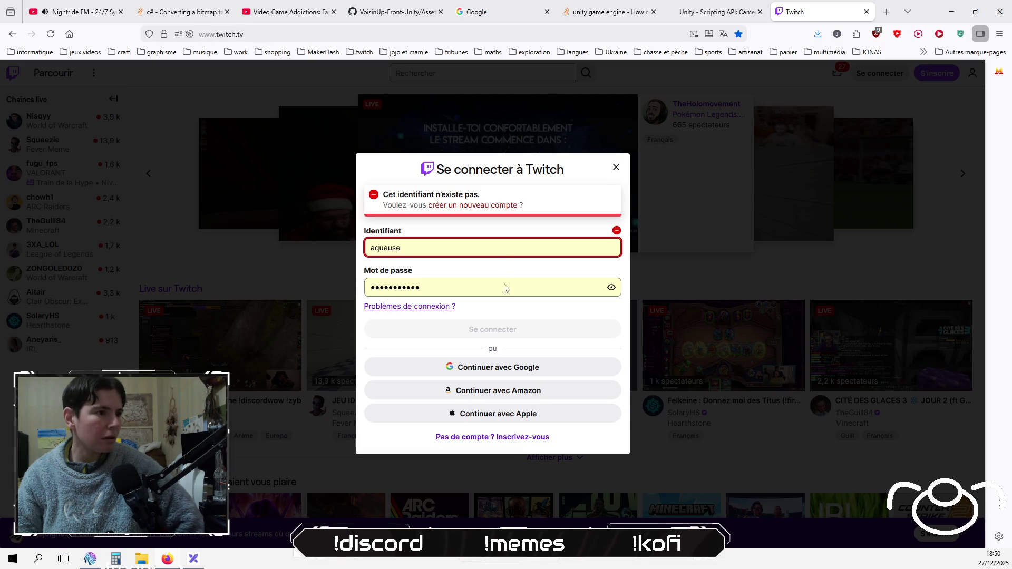
{"action": "left_click", "coordinate": [519, 284]}
Replace the username with the correct account, submit, and enter the authenticator code
{"action": "double_click", "coordinate": [522, 250]}
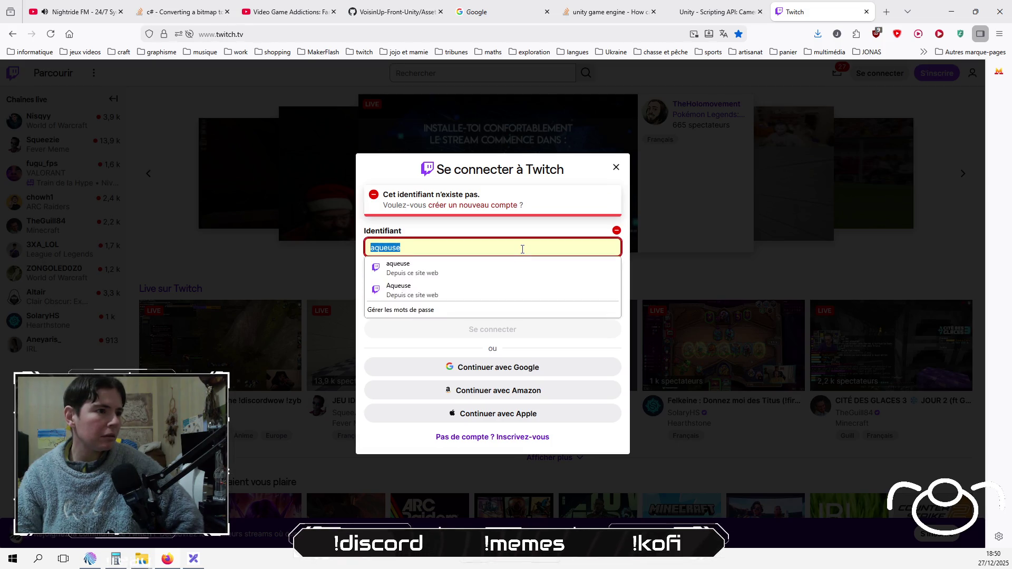
{"action": "type", "text": "m4f"}
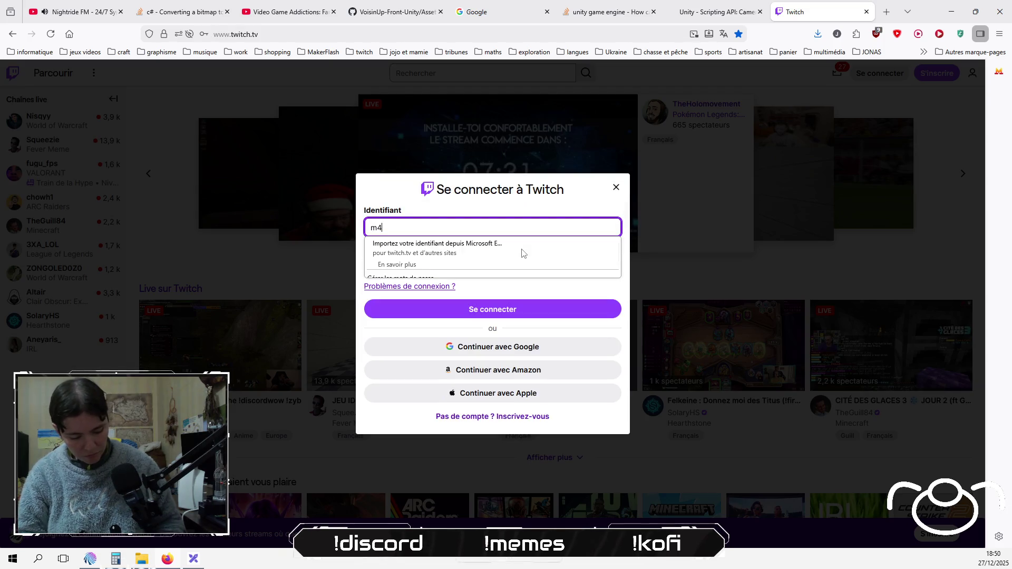
{"action": "key", "text": "BackSpace"}
{"action": "key", "text": "BackSpace"}
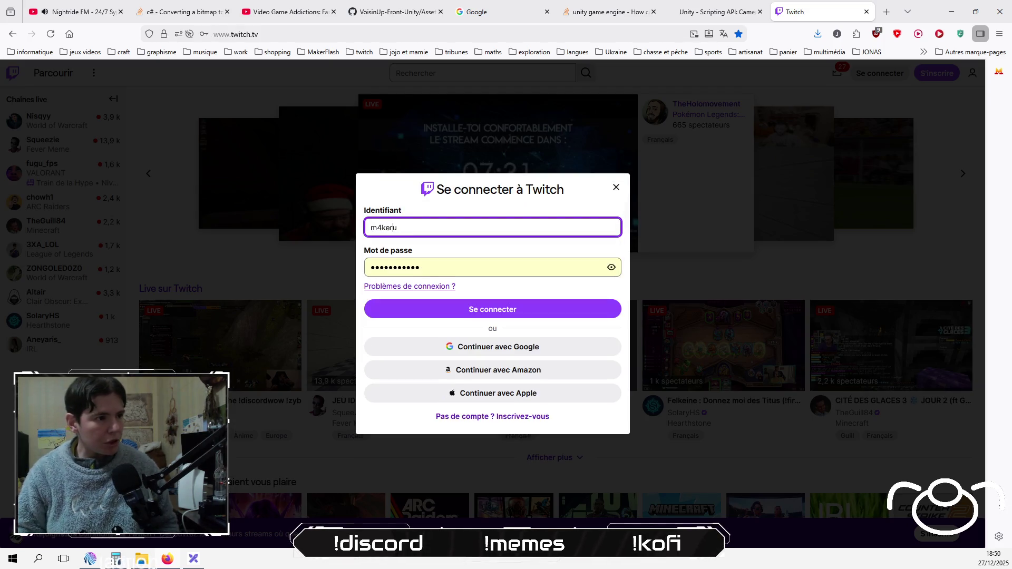
{"action": "type", "text": "use"}
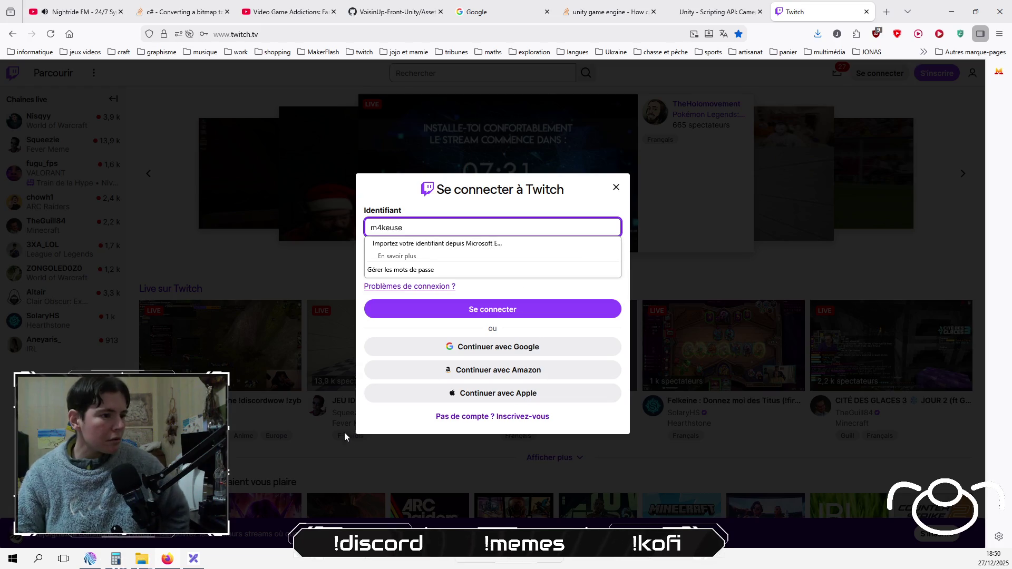
{"action": "left_click", "coordinate": [473, 309]}
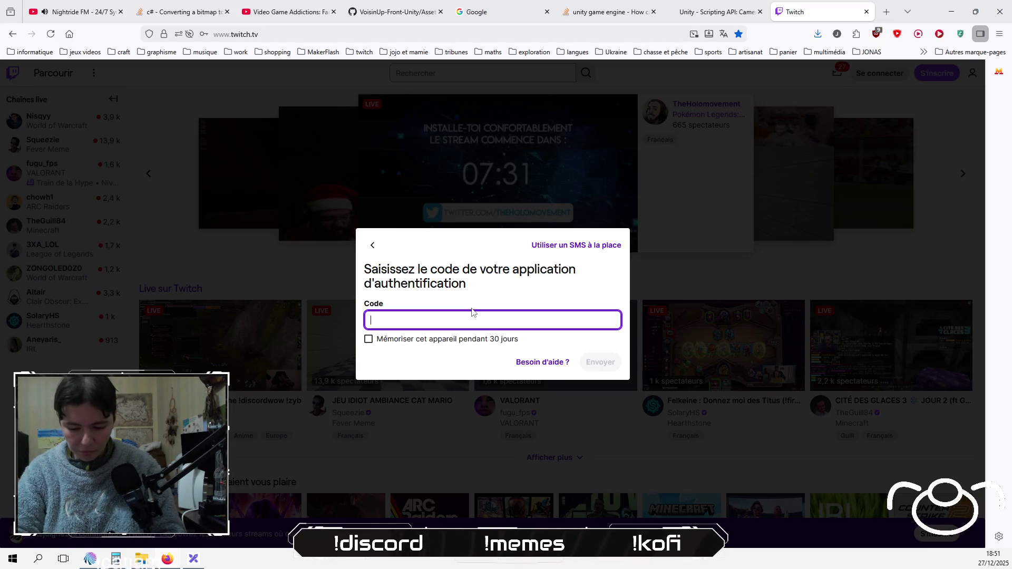
{"action": "type", "text": "630193"}
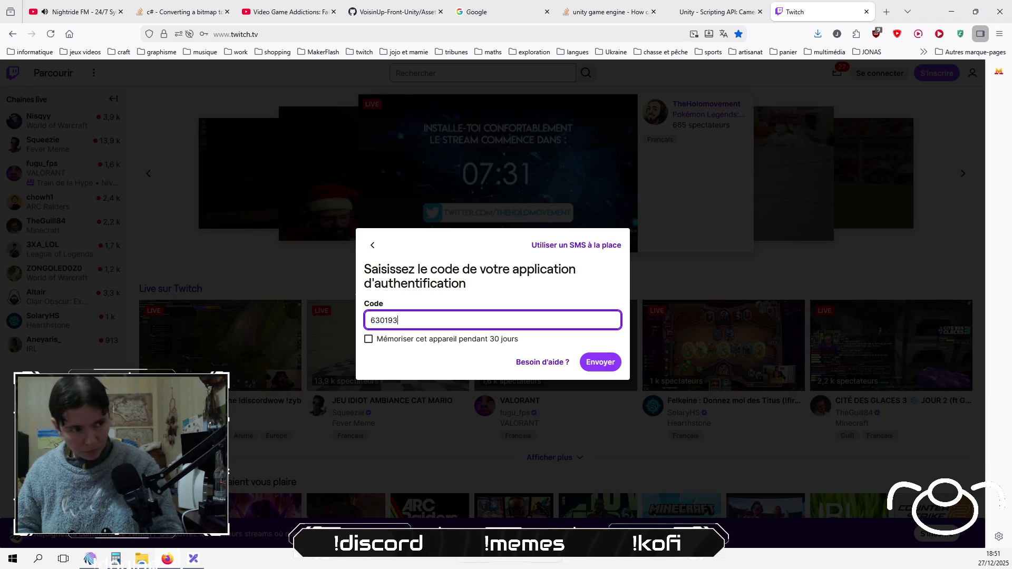
{"action": "left_click", "coordinate": [606, 362]}
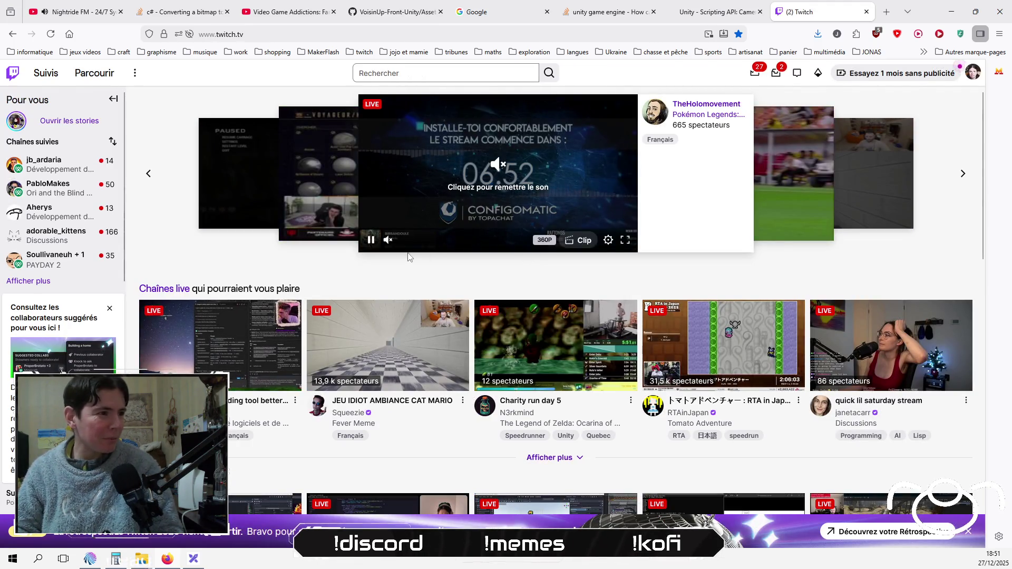
Pause the featured stream, dismiss the collaborators card, and expand the followed channels list
{"action": "left_click", "coordinate": [370, 242]}
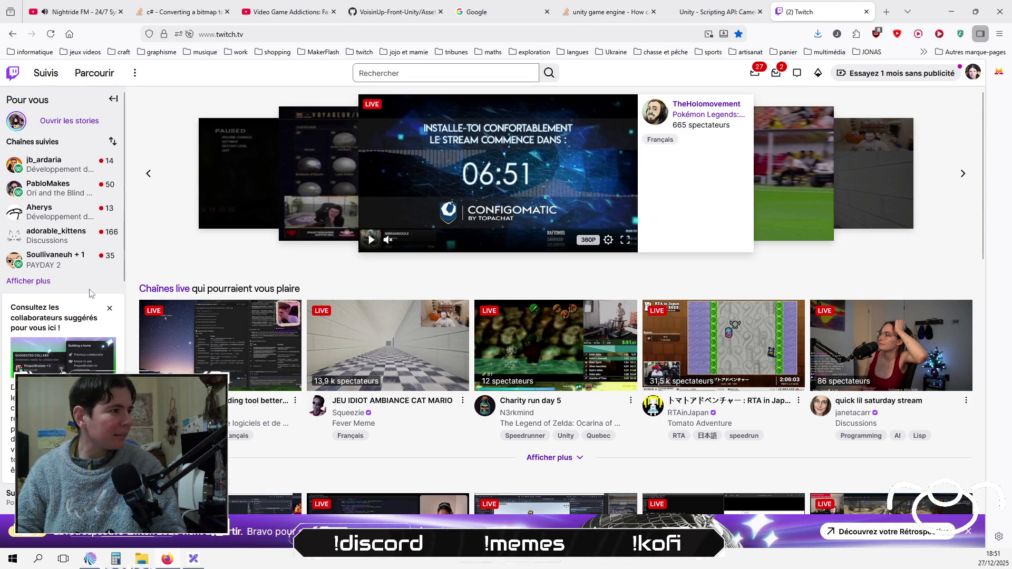
{"action": "left_click", "coordinate": [110, 308]}
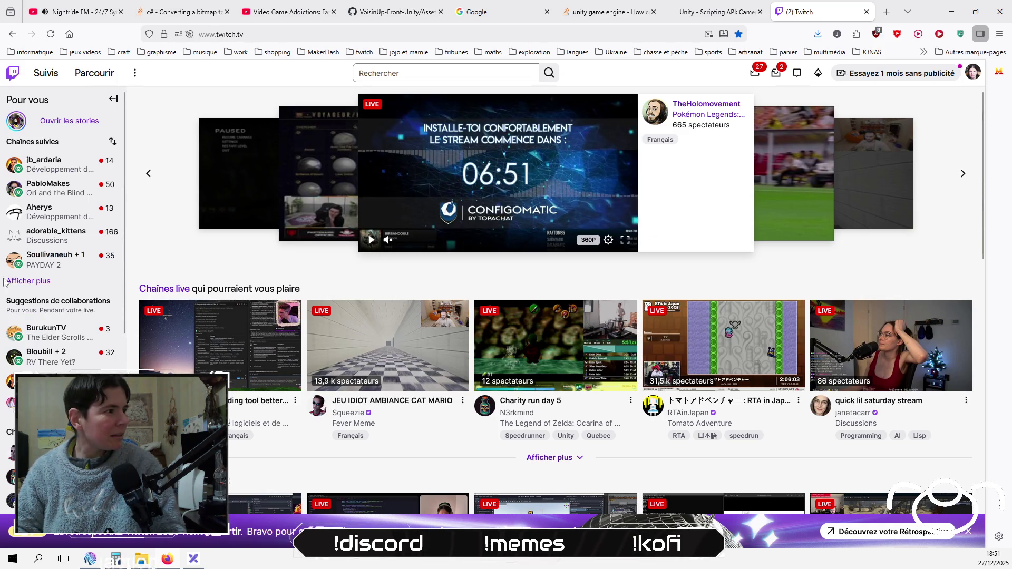
{"action": "mouse_move", "coordinate": [66, 243]}
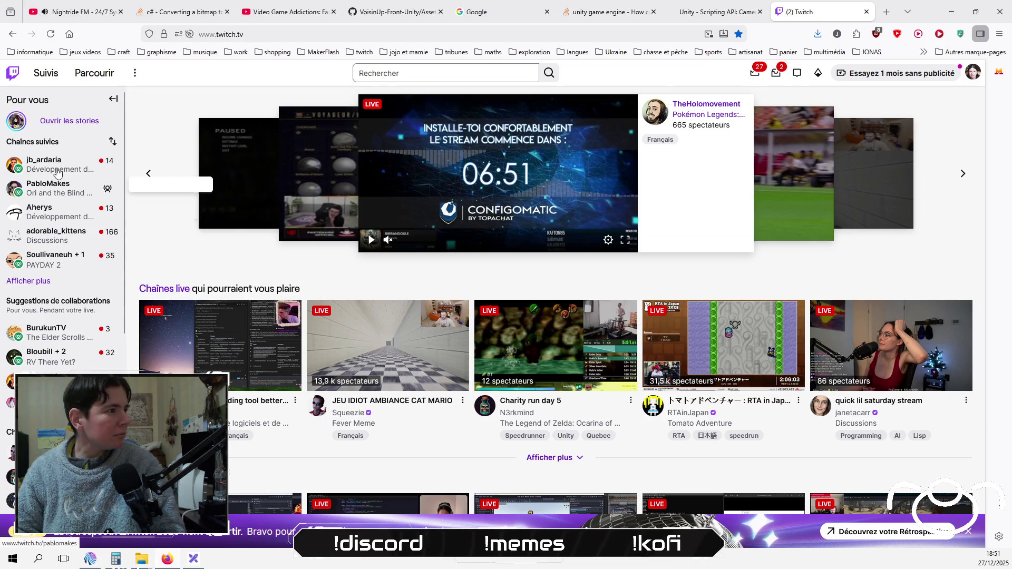
{"action": "mouse_move", "coordinate": [62, 196]}
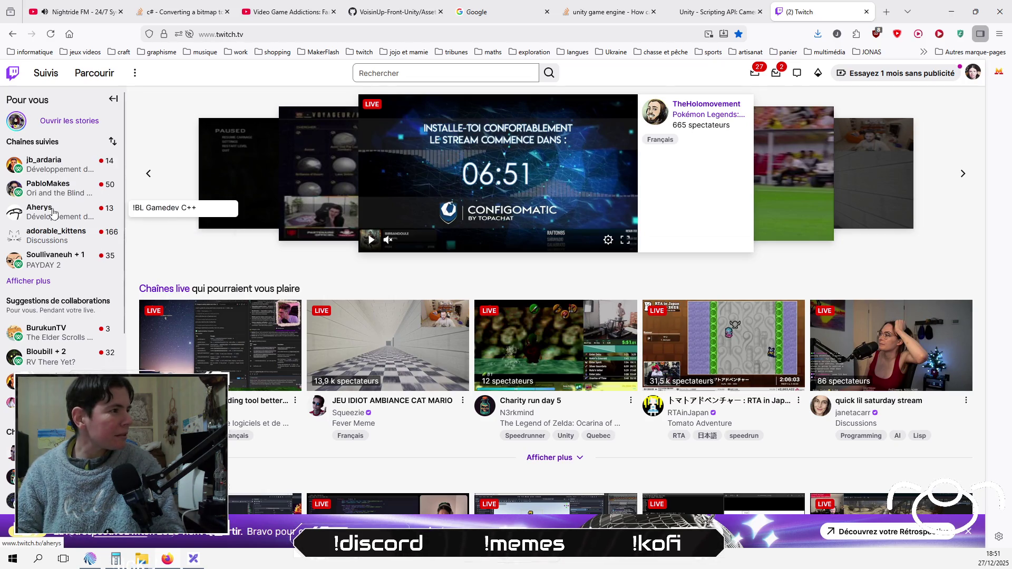
{"action": "left_click", "coordinate": [29, 281]}
Open Aherys's live channel from the followed channels list
{"action": "mouse_move", "coordinate": [63, 209]}
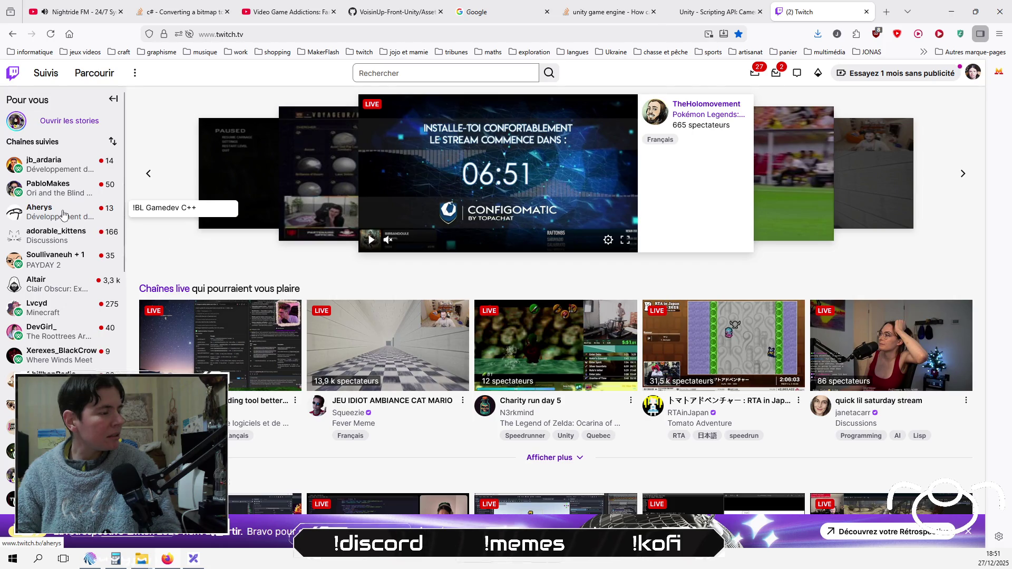
{"action": "scroll", "coordinate": [63, 214], "scroll_direction": "down", "scroll_amount": 2}
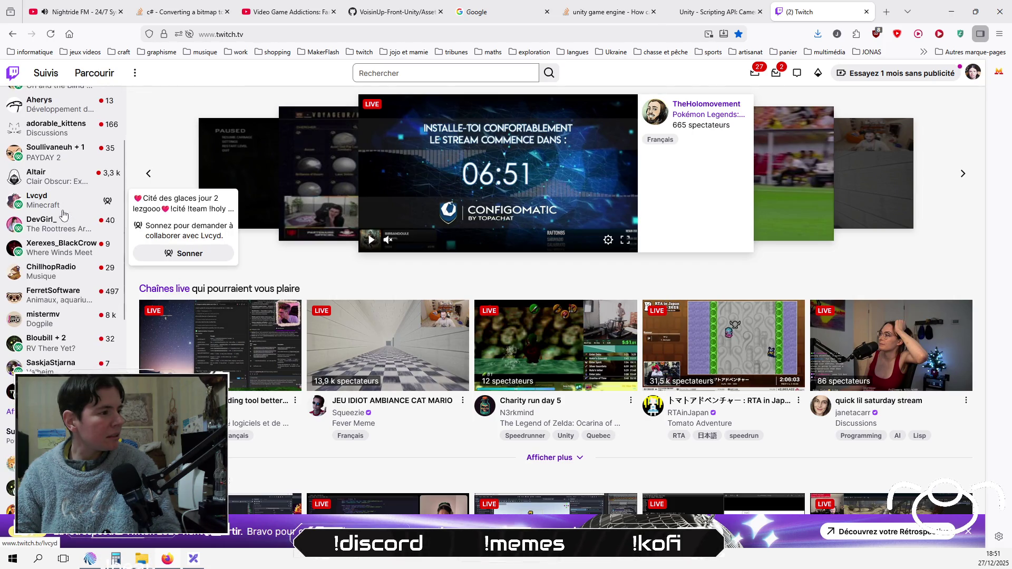
{"action": "scroll", "coordinate": [63, 213], "scroll_direction": "up", "scroll_amount": 2}
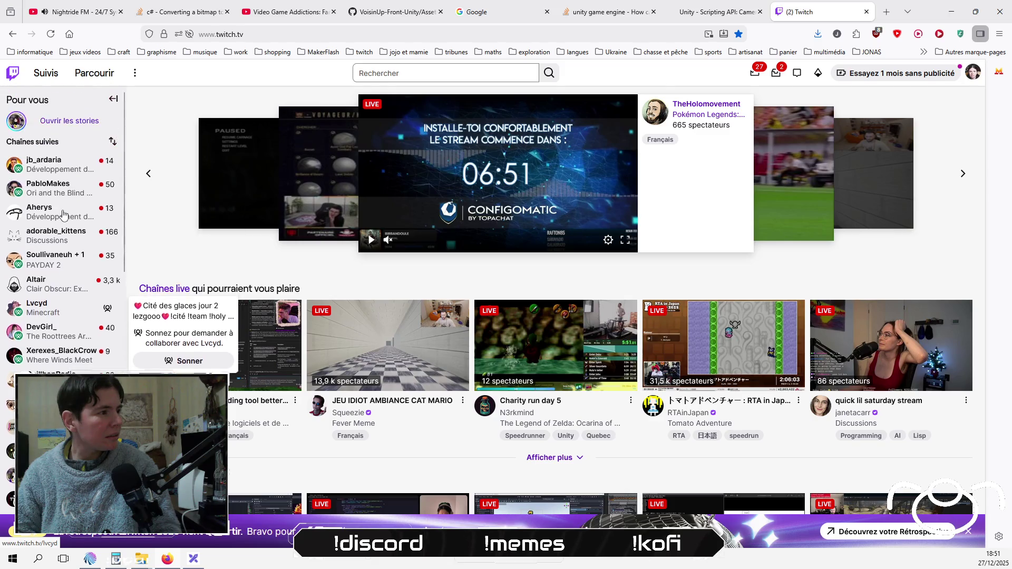
{"action": "left_click", "coordinate": [30, 213]}
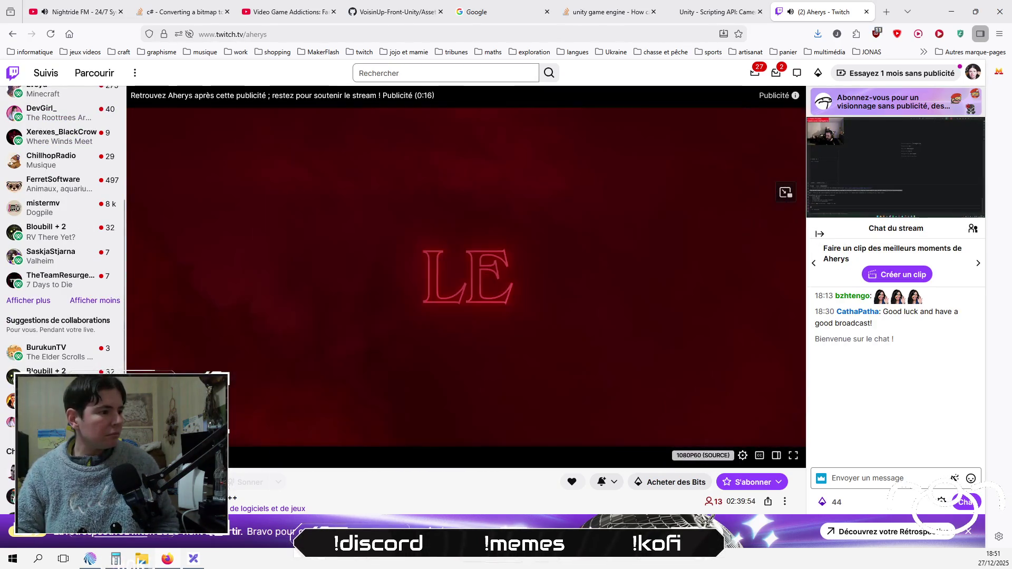
Pause Aherys's stream and select the channel name in the page URL
{"action": "key", "text": "space"}
{"action": "left_click", "coordinate": [339, 35]}
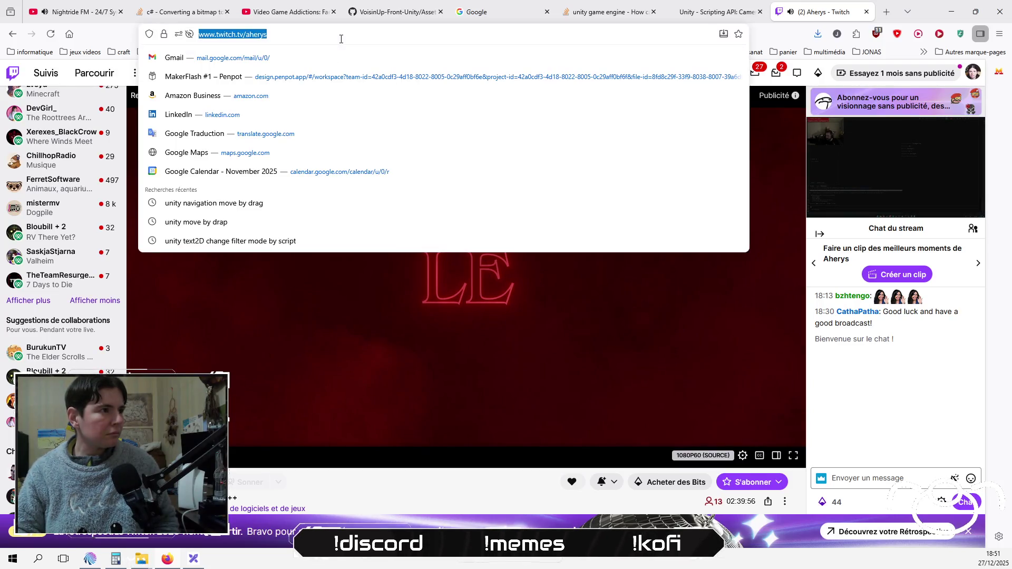
{"action": "double_click", "coordinate": [341, 39]}
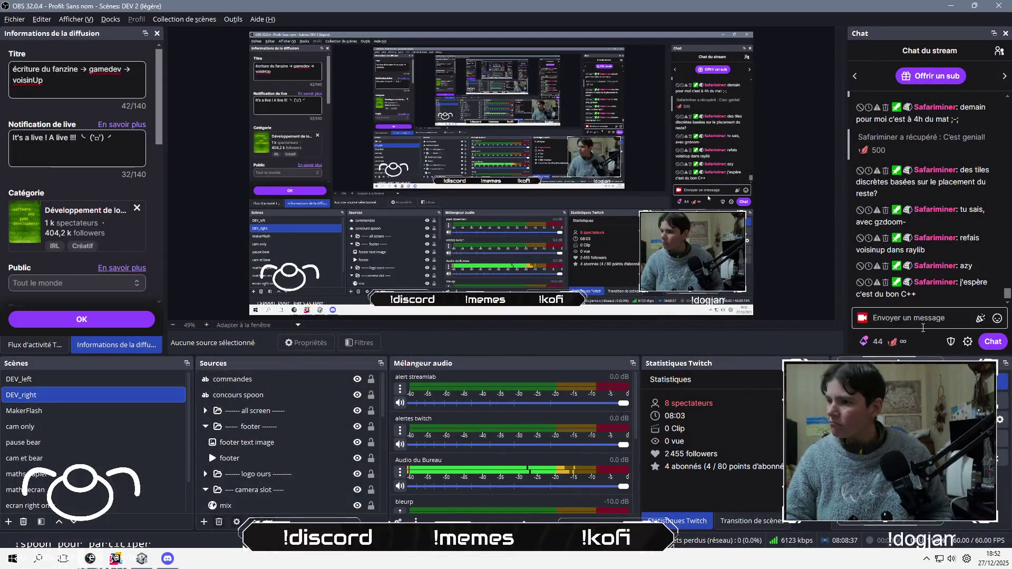
Send '/raid Aherys' in the OBS chat to raid the Aherys channel
{"action": "type", "text": "/r"}
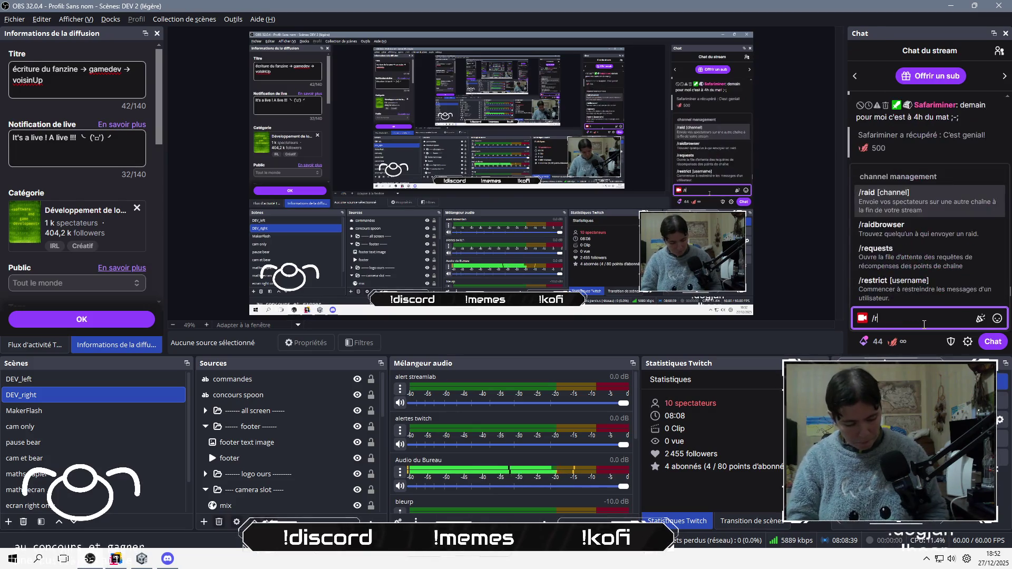
{"action": "type", "text": "aid Aherys"}
{"action": "key", "text": "Return"}
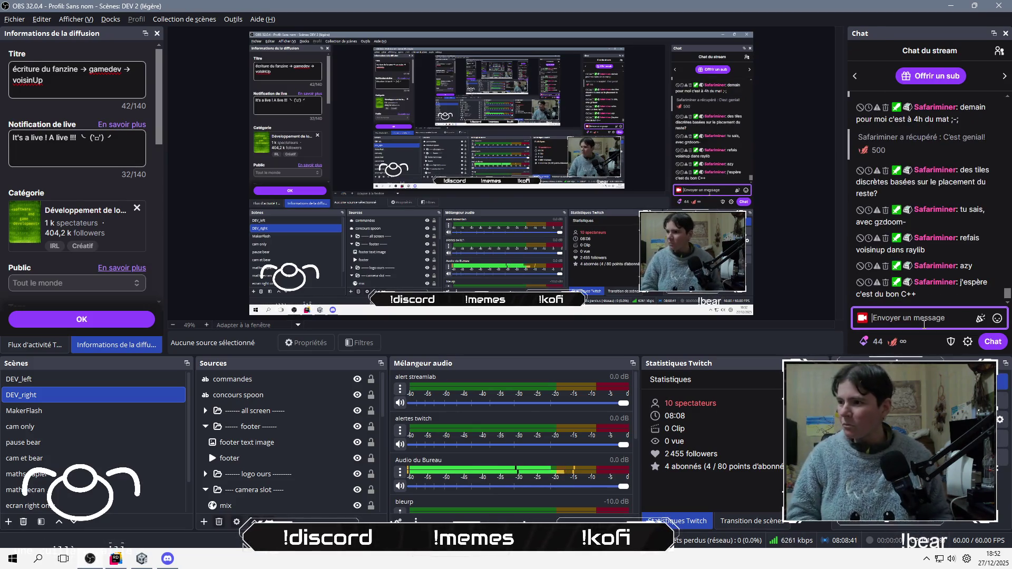